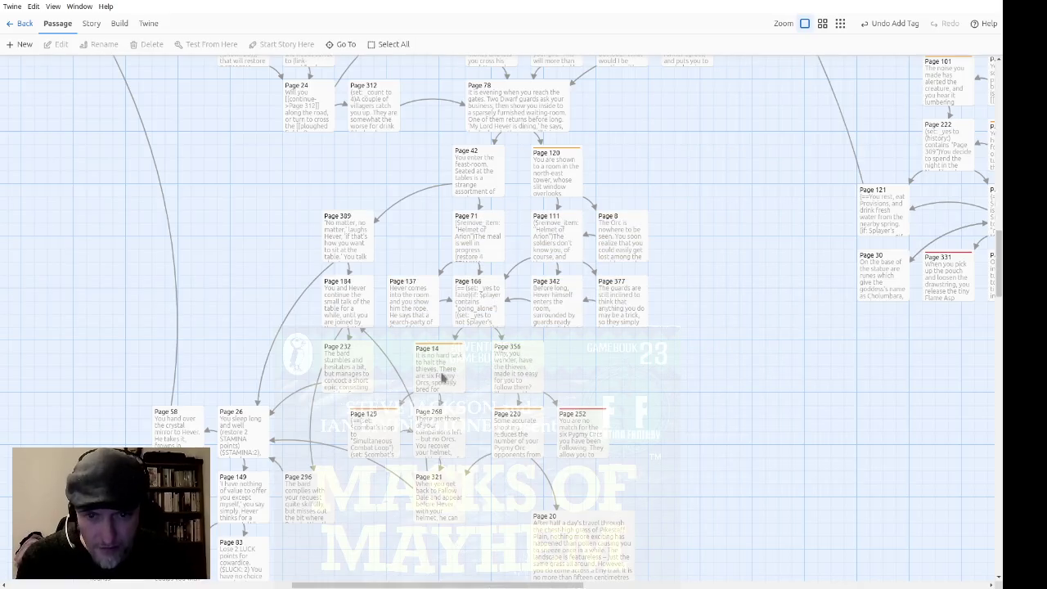
# Put ($add_item: "Helmet of Arion") at the start of Page 268
pyautogui.doubleClick(446, 439)
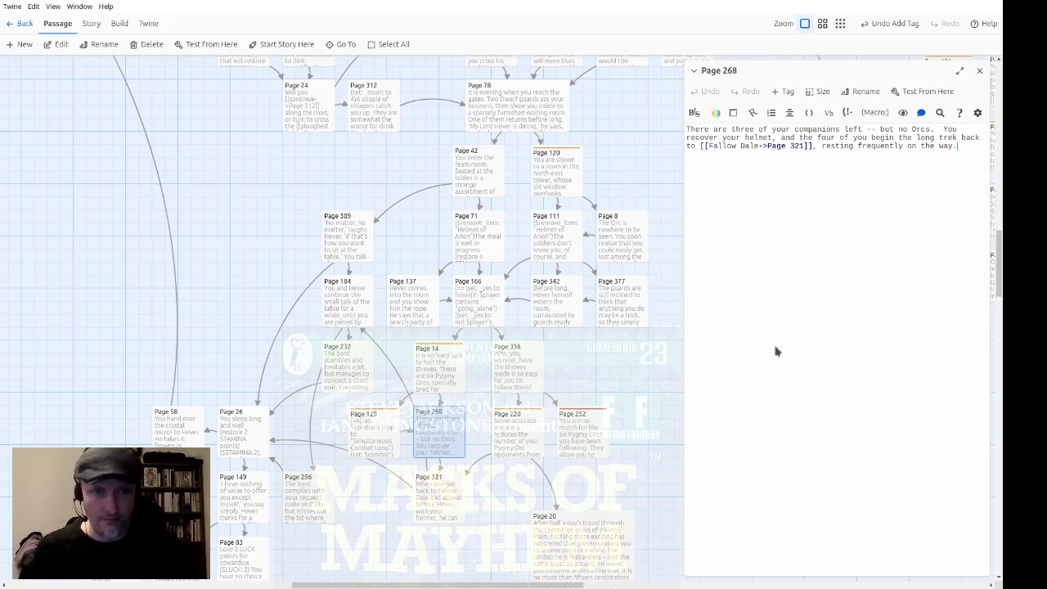
pyautogui.write('($remove_item: "Helmet of Arion")')
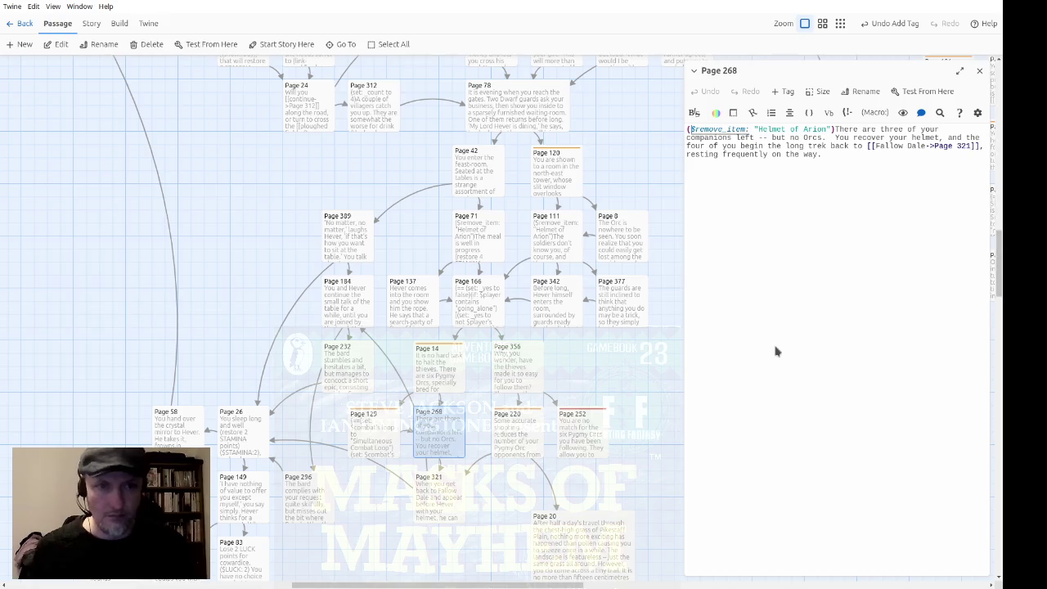
pyautogui.write('$add_item:')
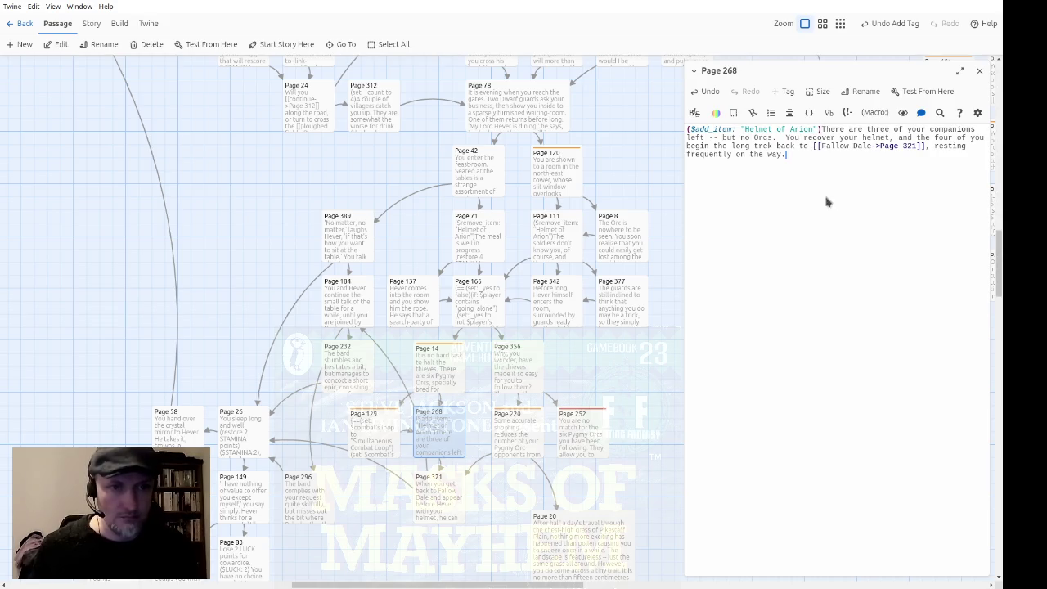
pyautogui.click(979, 72)
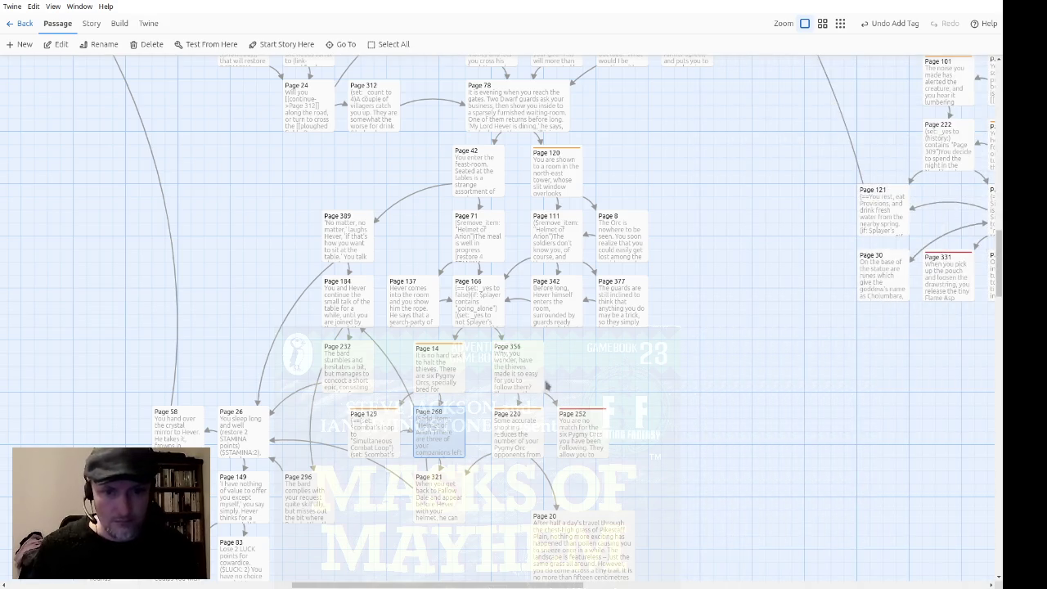
# Paste ($remove_item: "Helmet of Arion") into Page 220's If-you-win victory hook
pyautogui.doubleClick(525, 429)
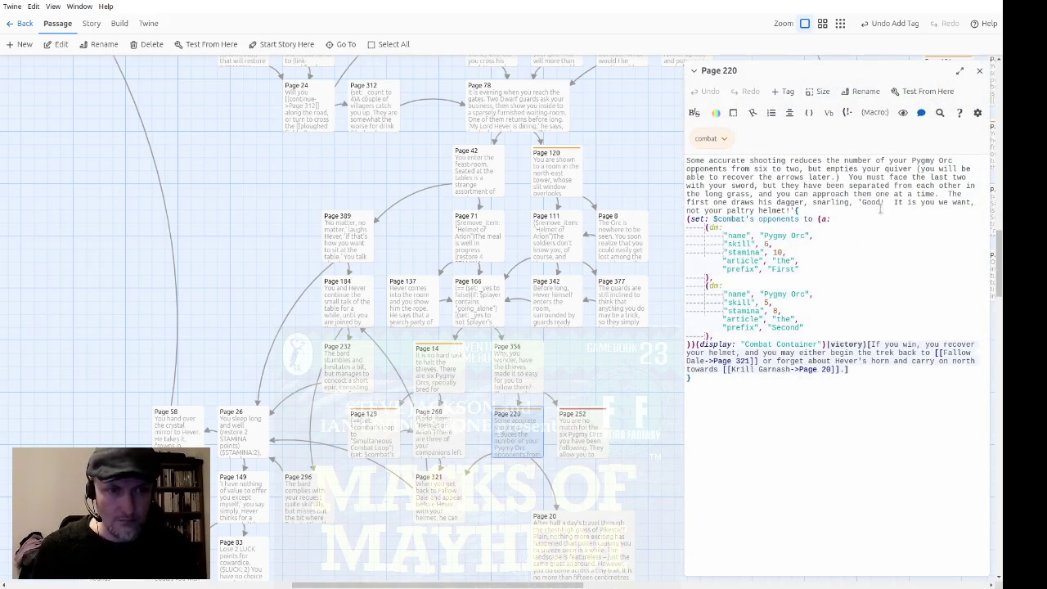
pyautogui.click(849, 226)
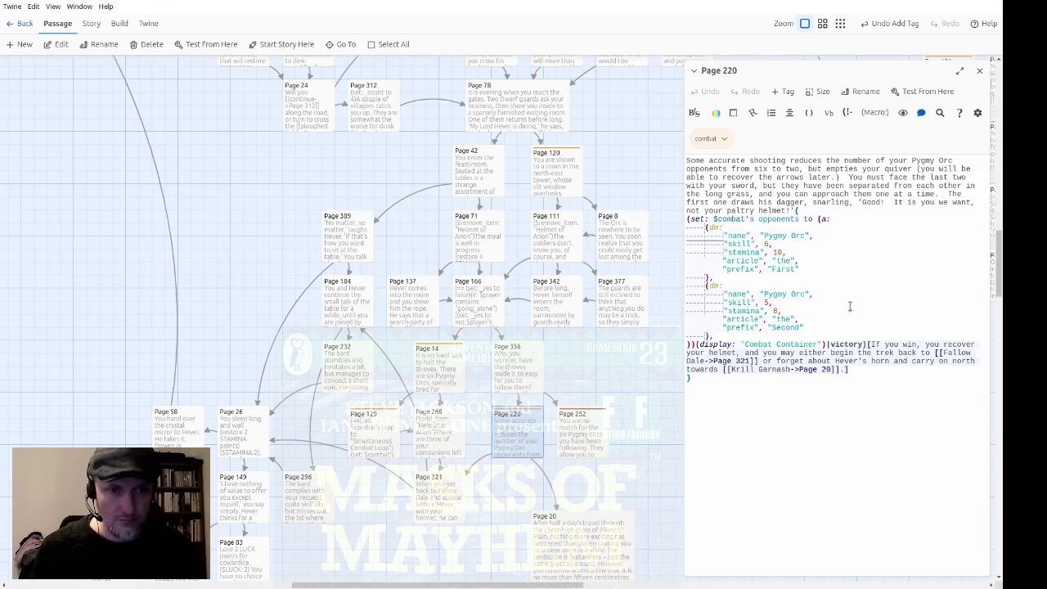
pyautogui.click(882, 389)
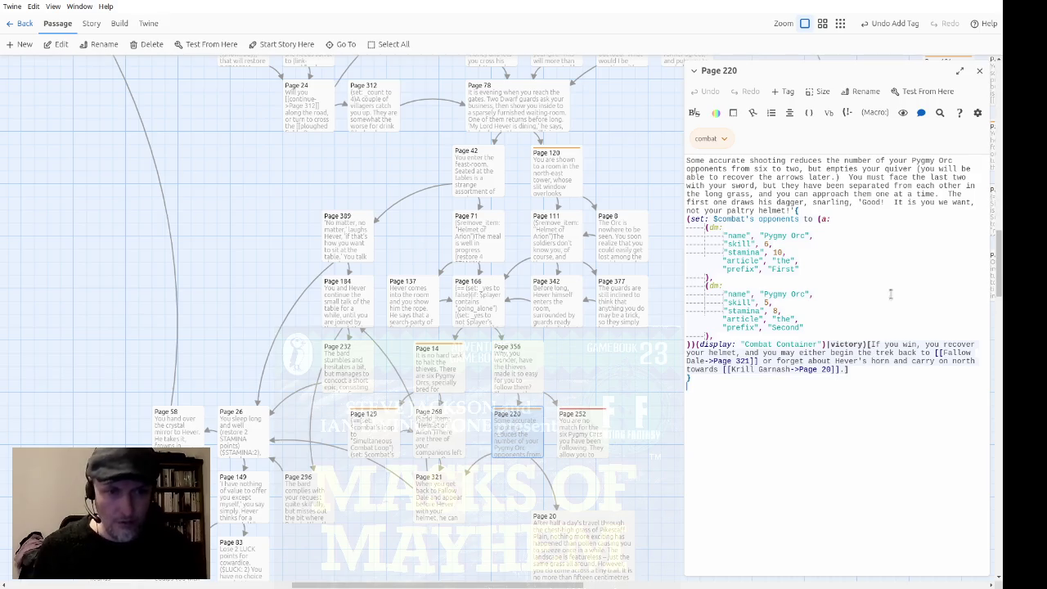
pyautogui.click(872, 345)
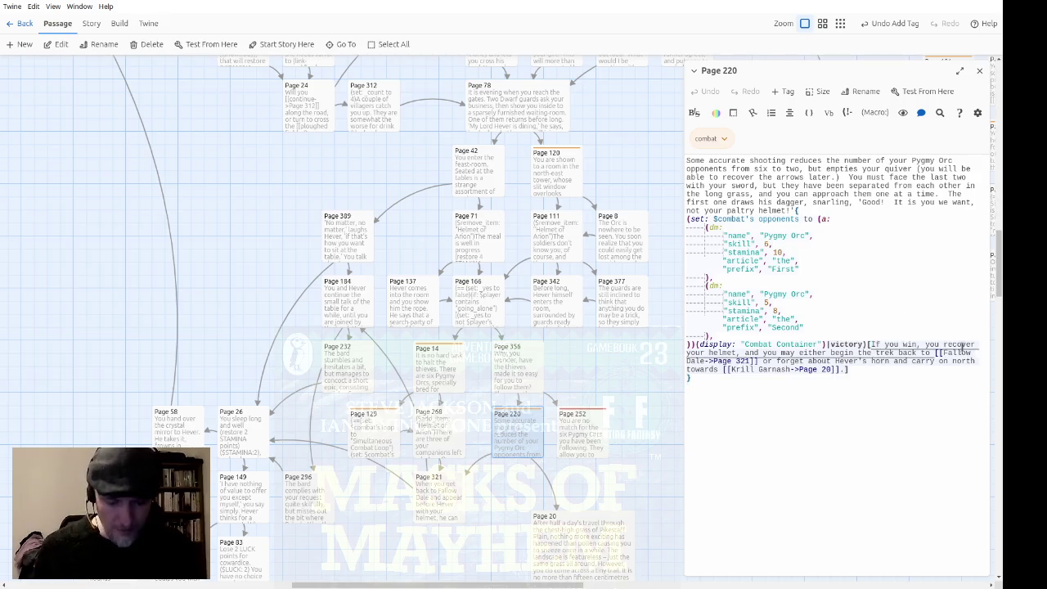
pyautogui.write('($remove_item: "Helmet of Arion")')
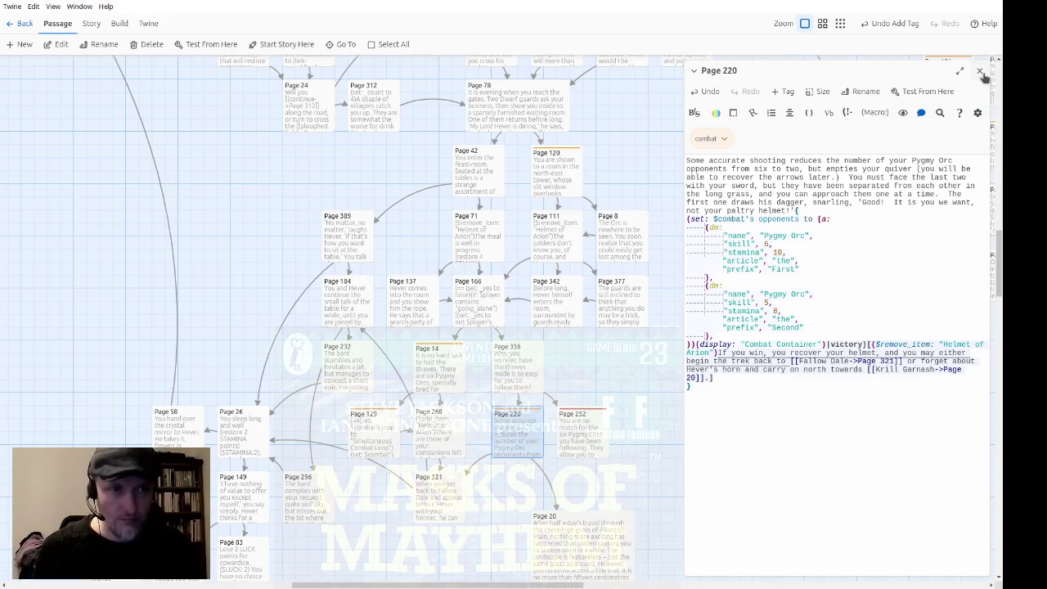
pyautogui.click(980, 72)
pyautogui.scroll(-3, 720, 307)
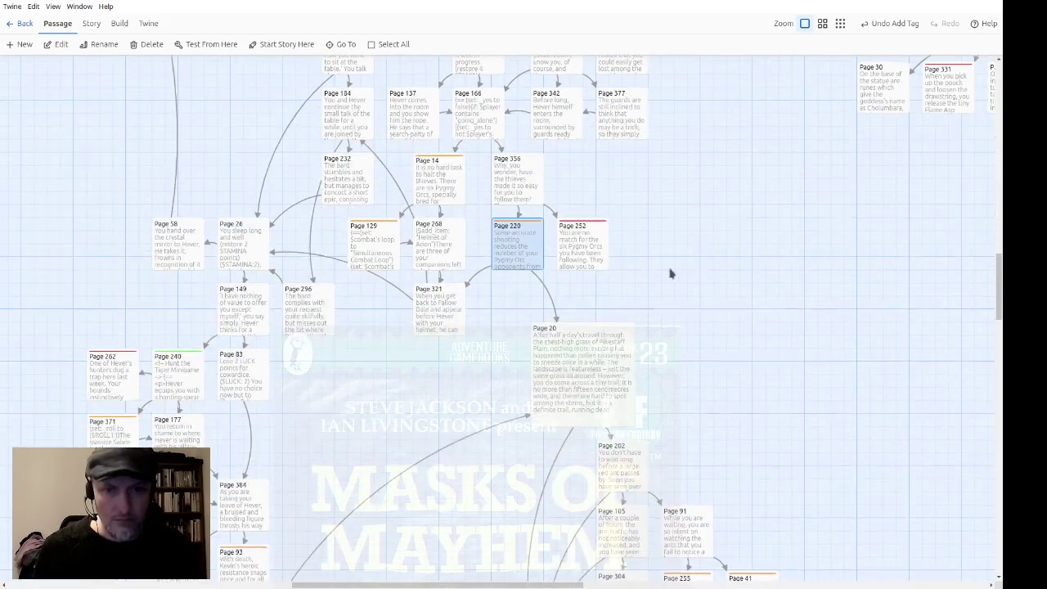
pyautogui.scroll(1, 669, 274)
pyautogui.doubleClick(451, 240)
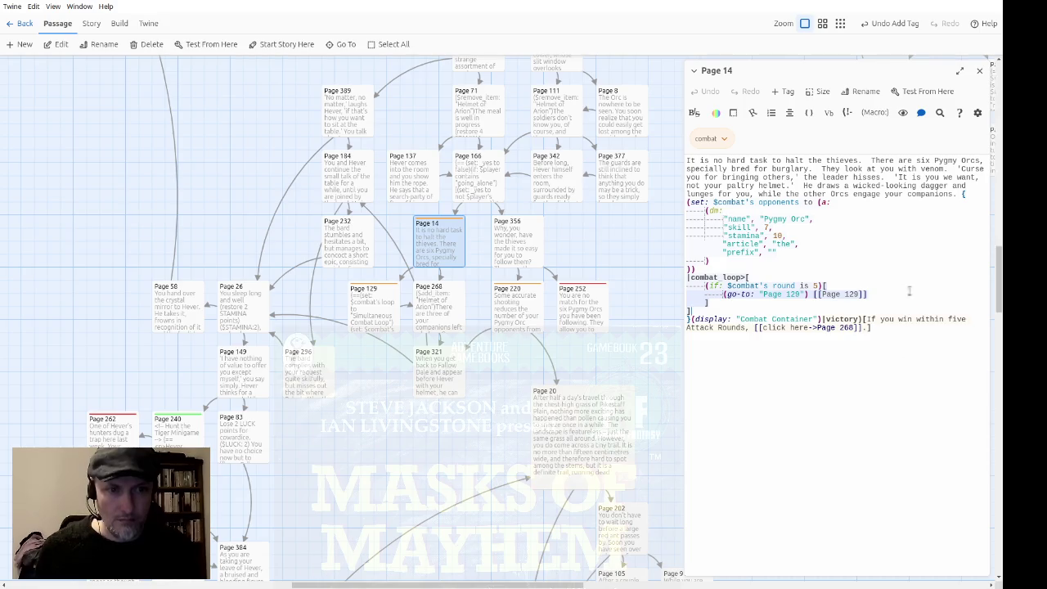
pyautogui.moveTo(800, 186); pyautogui.dragTo(795, 270)
pyautogui.click(796, 270)
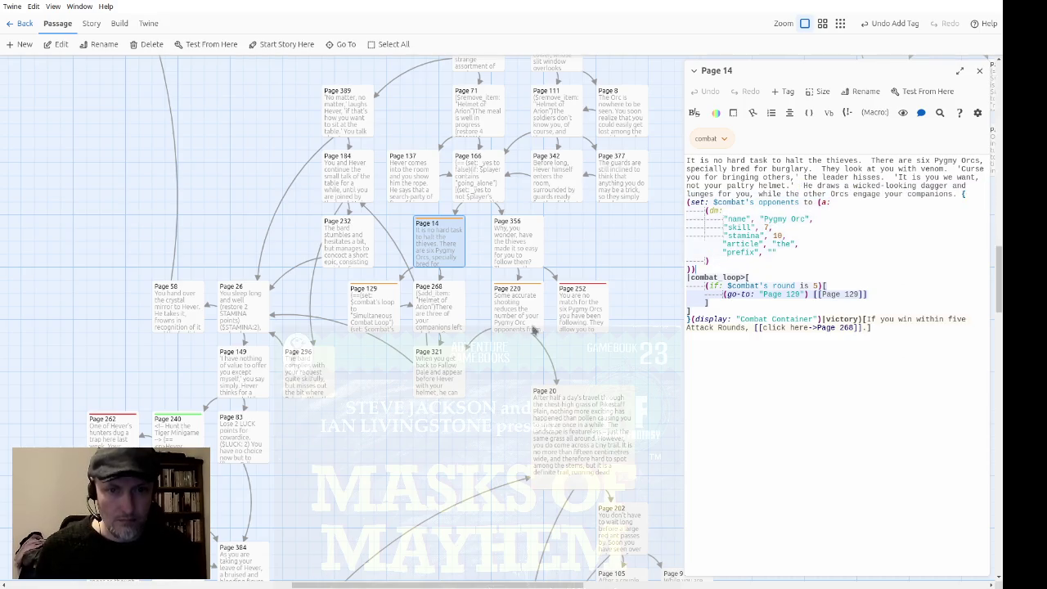
pyautogui.click(372, 320)
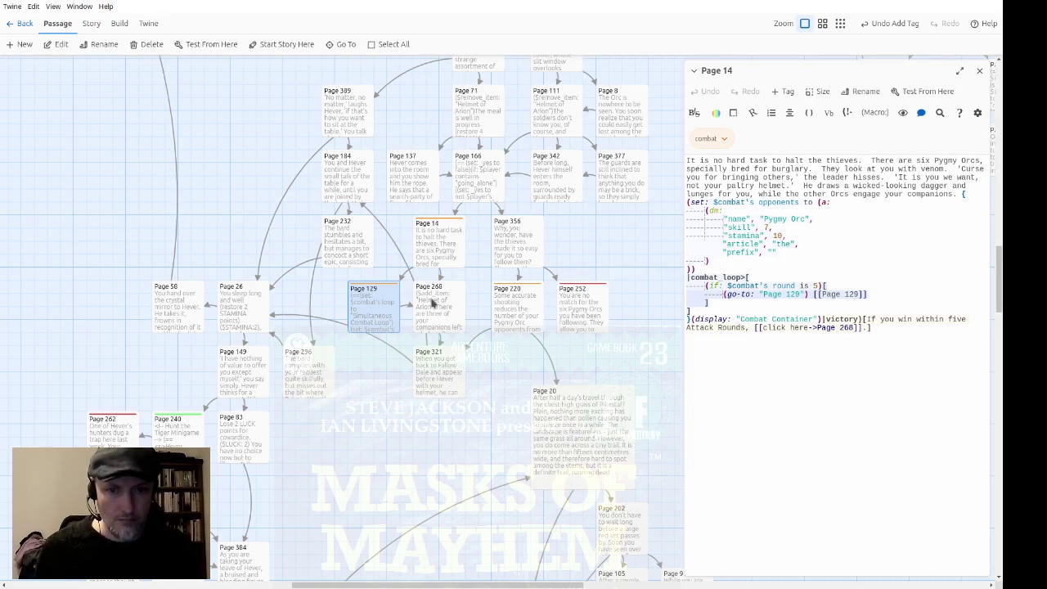
pyautogui.doubleClick(388, 313)
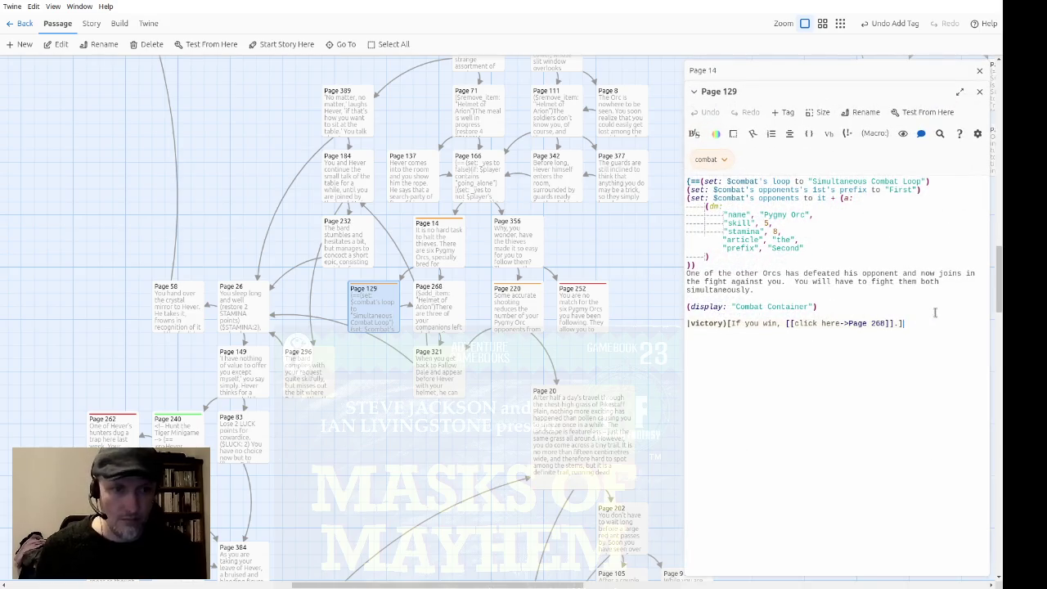
pyautogui.click(979, 91)
pyautogui.click(979, 70)
pyautogui.doubleClick(438, 386)
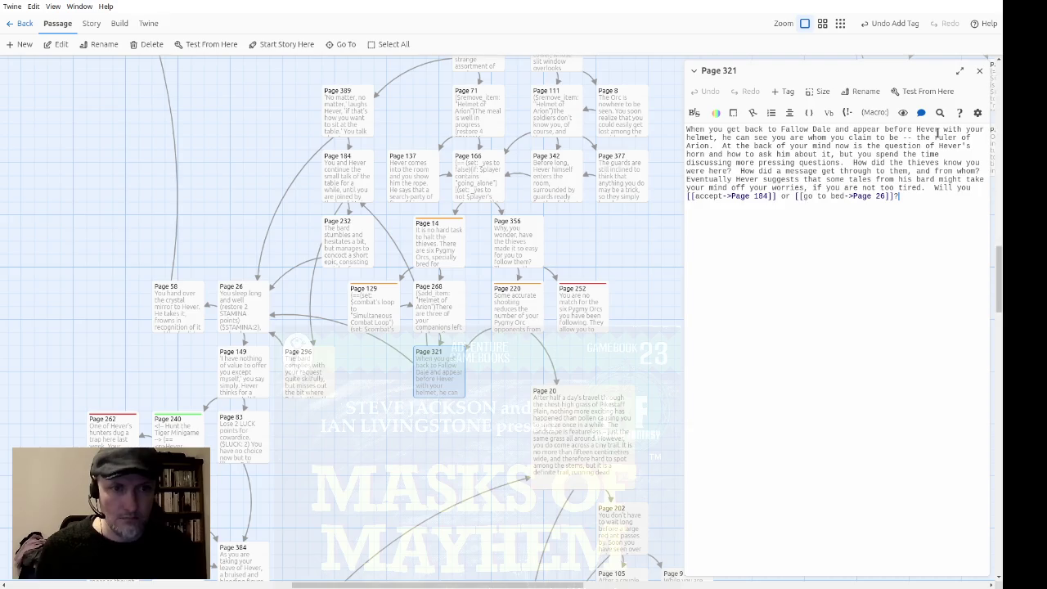
pyautogui.click(978, 72)
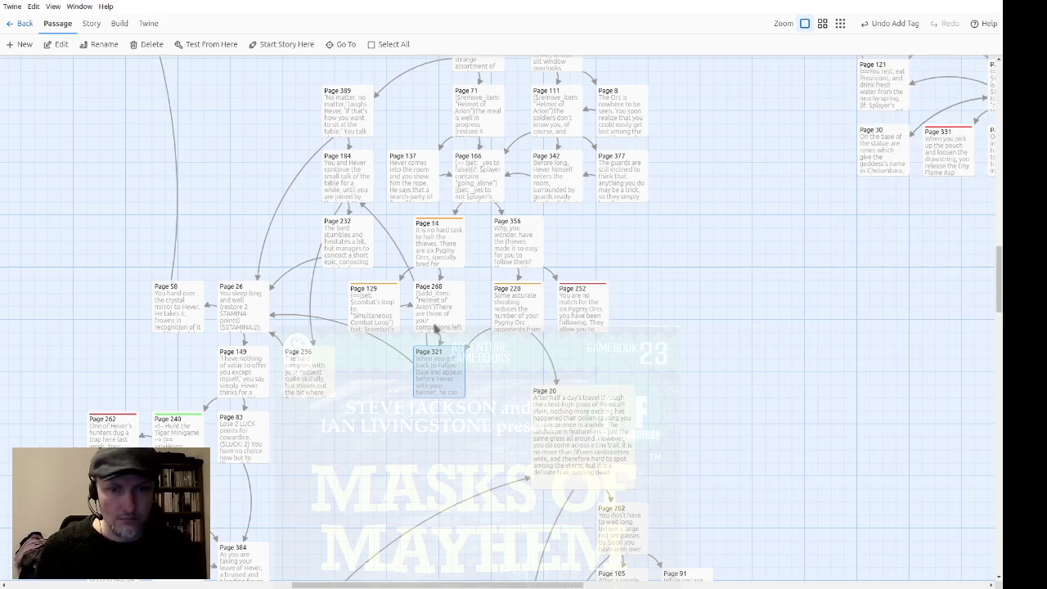
pyautogui.doubleClick(438, 305)
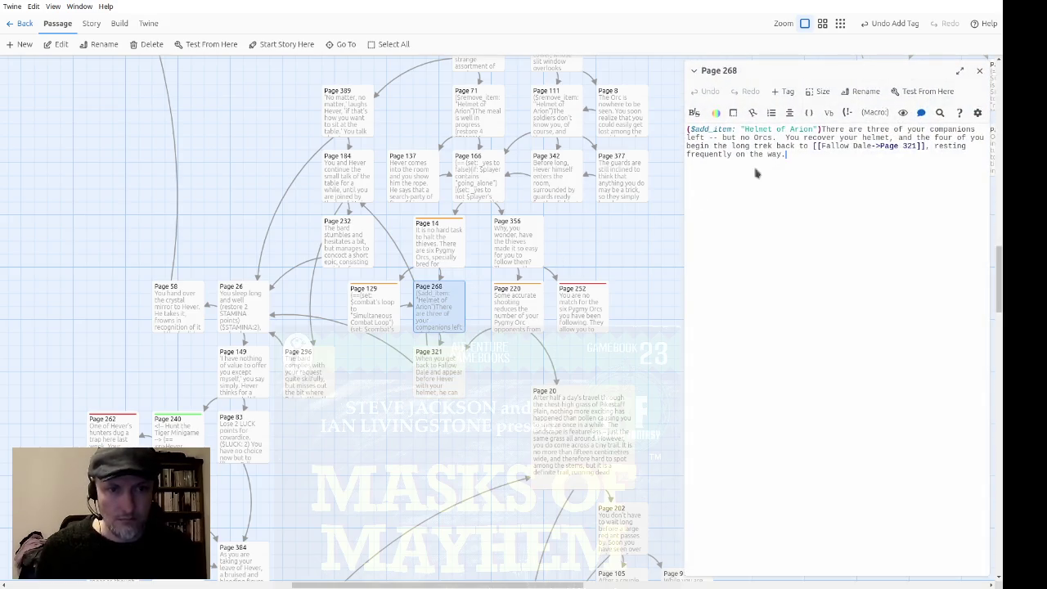
pyautogui.click(979, 70)
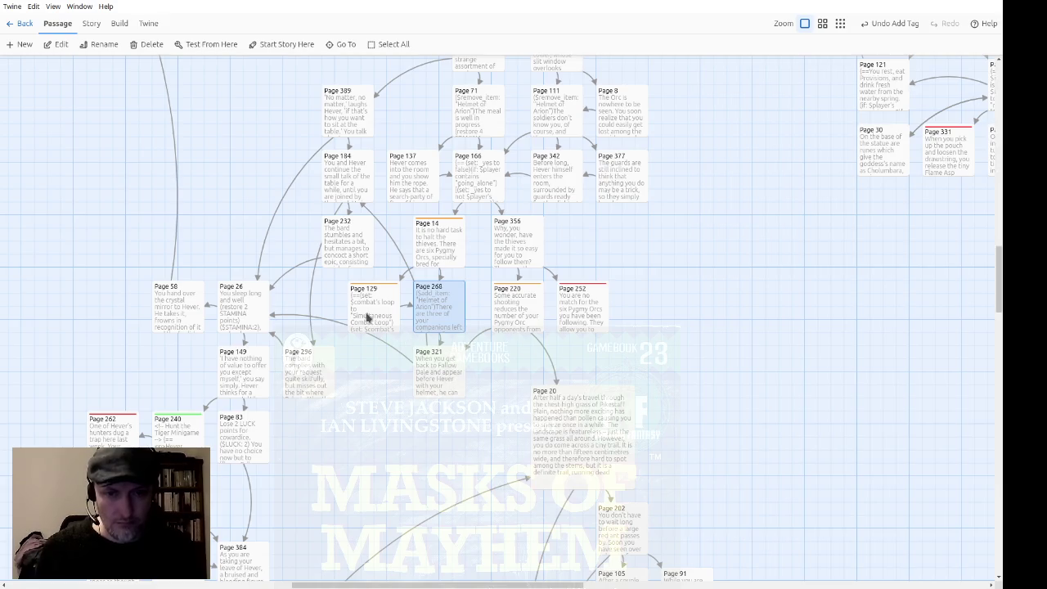
pyautogui.moveTo(439, 325); pyautogui.dragTo(361, 390)
pyautogui.moveTo(379, 319)
pyautogui.mouseDown()
pyautogui.moveTo(444, 316)
pyautogui.moveTo(379, 315)
pyautogui.mouseUp()
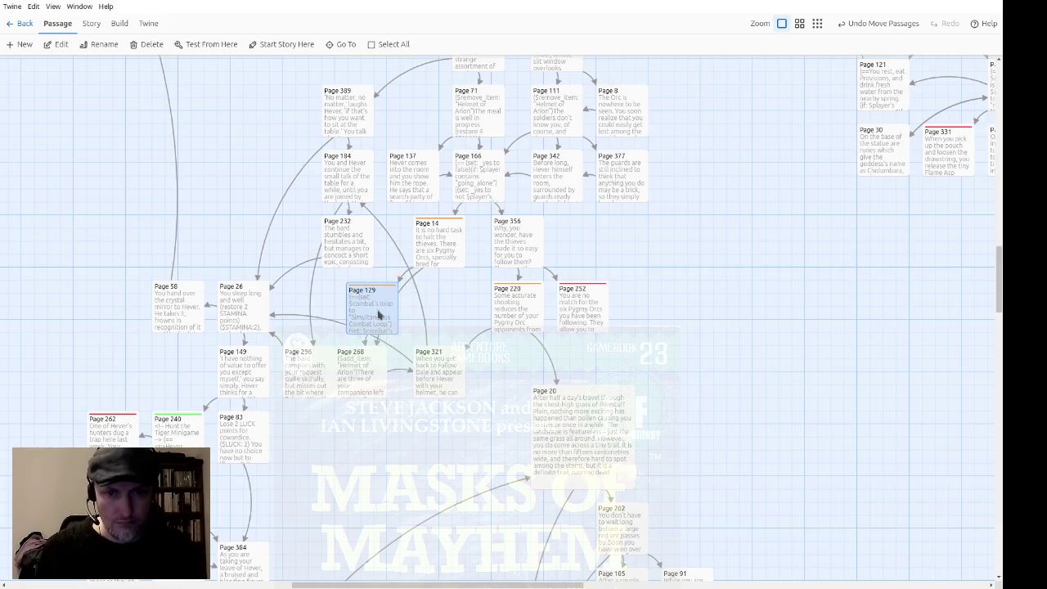
pyautogui.moveTo(352, 390); pyautogui.dragTo(429, 325)
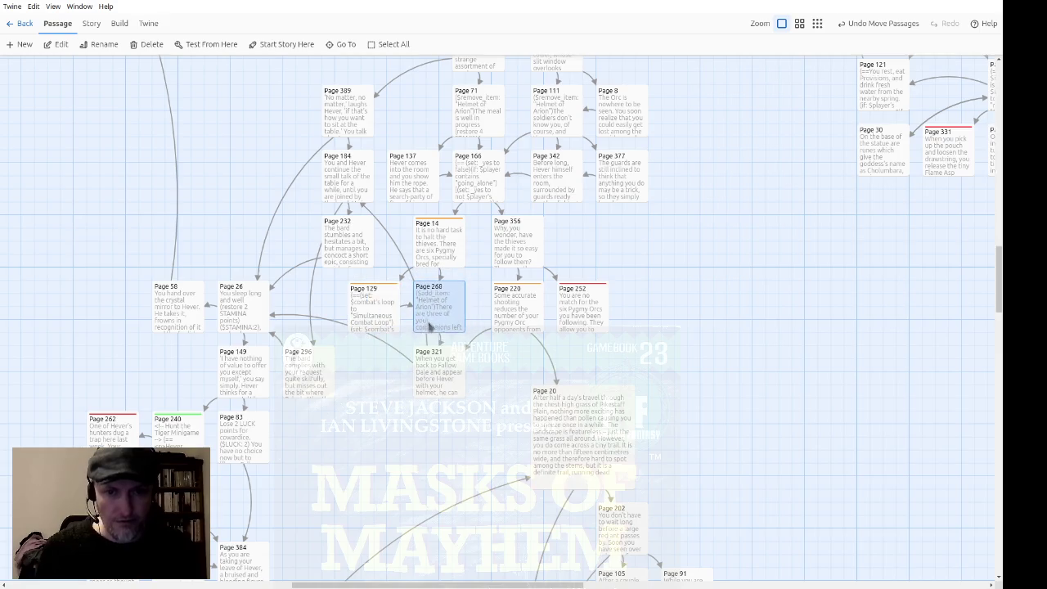
pyautogui.click(485, 423)
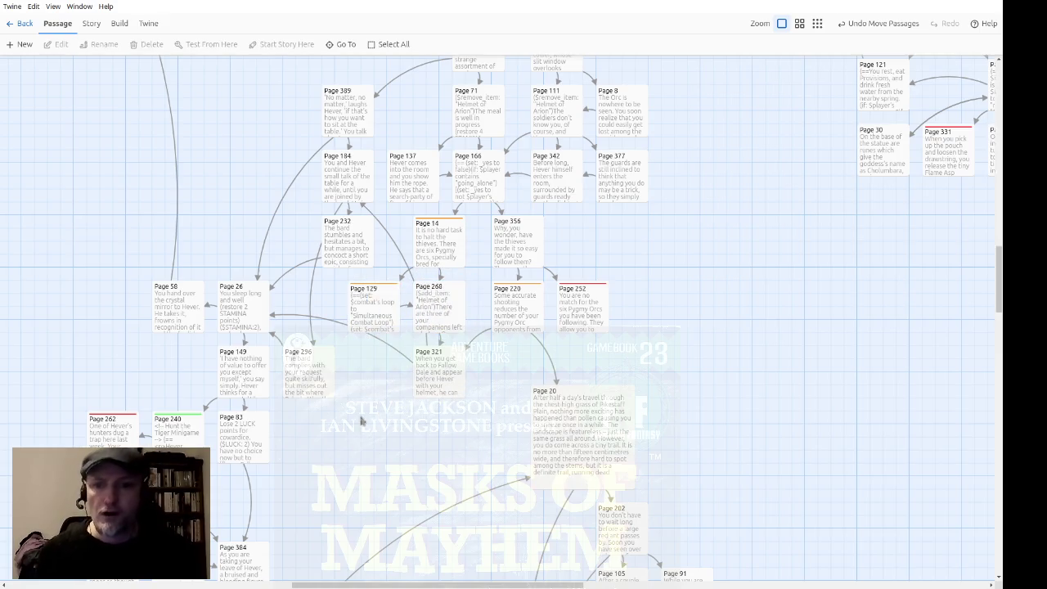
# Scroll the story map down to the bridge section with Pages 162, 139 and 259
pyautogui.scroll(-3, 374, 390)
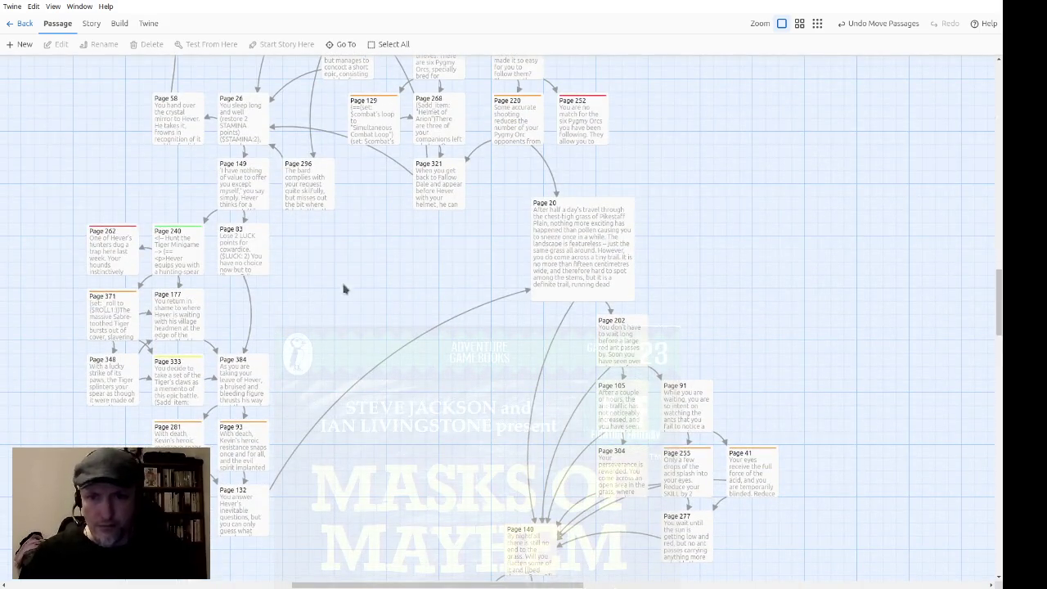
pyautogui.scroll(-3, 368, 282)
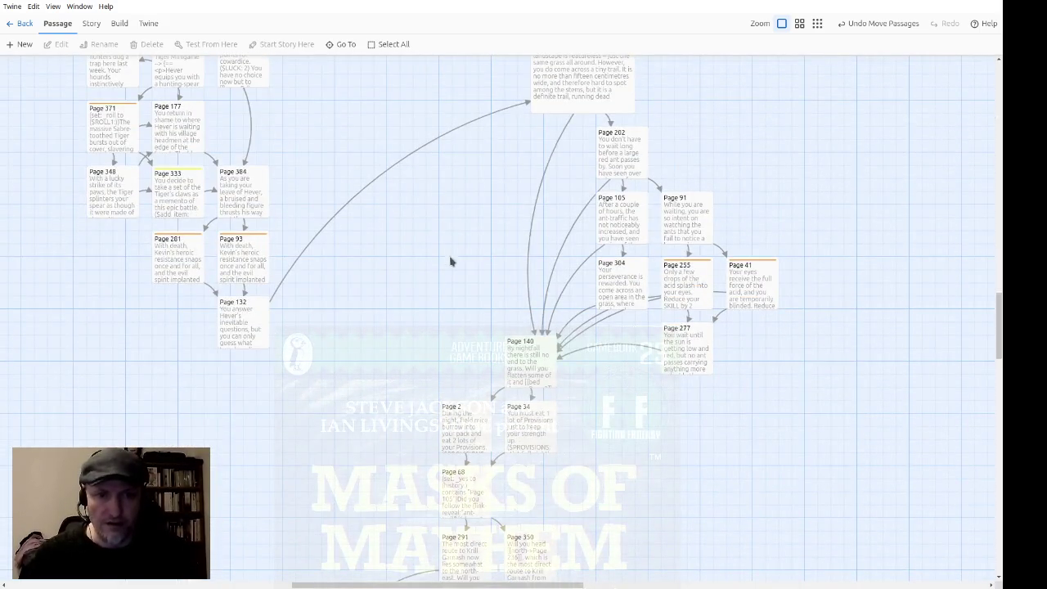
pyautogui.scroll(-3, 469, 249)
pyautogui.scroll(-3, 401, 220)
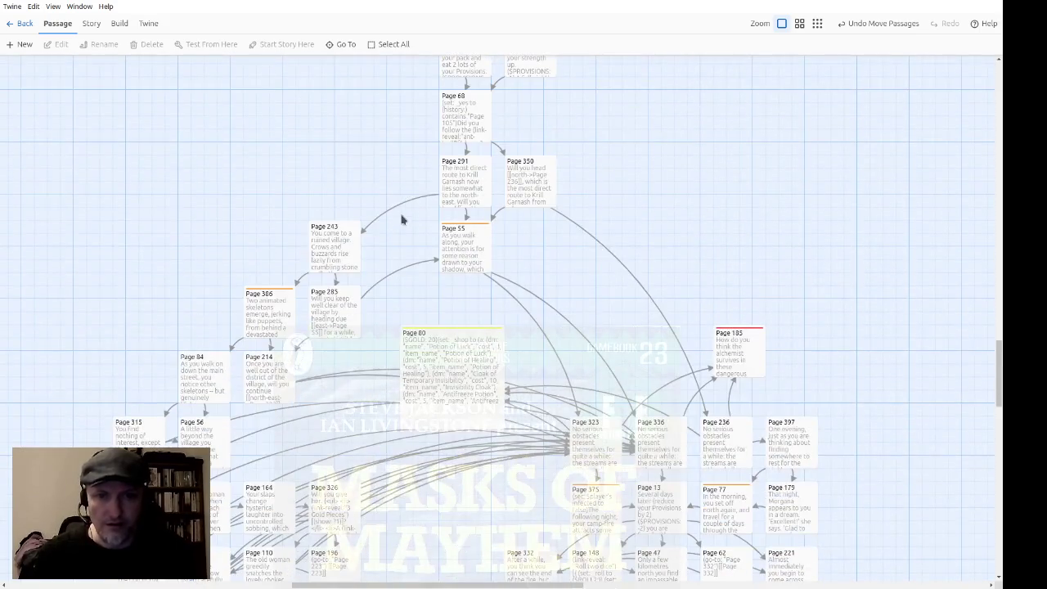
pyautogui.scroll(-5, 278, 206)
pyautogui.scroll(1, 252, 203)
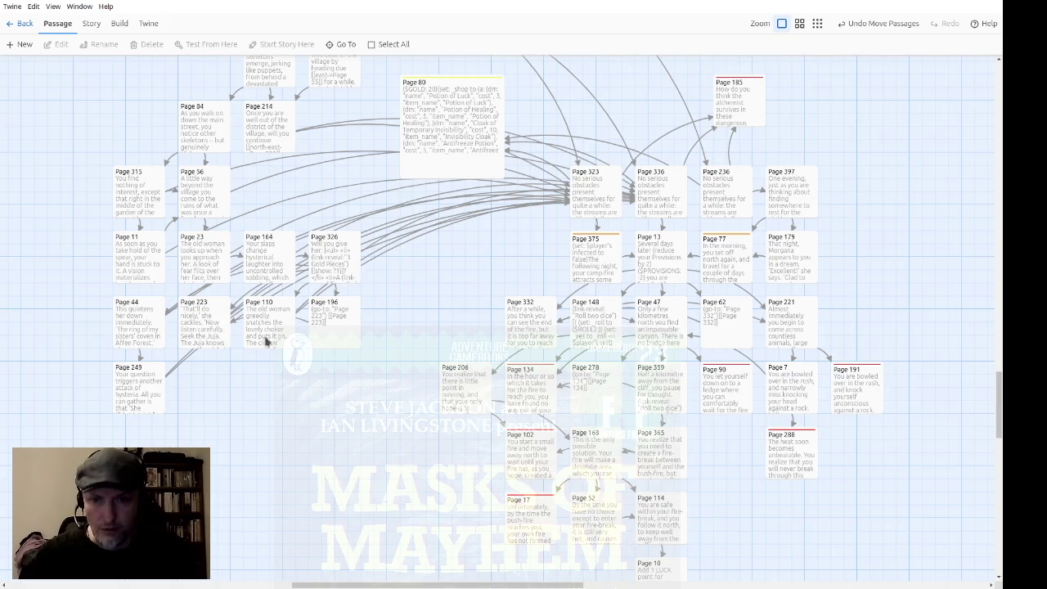
pyautogui.scroll(-8, 673, 245)
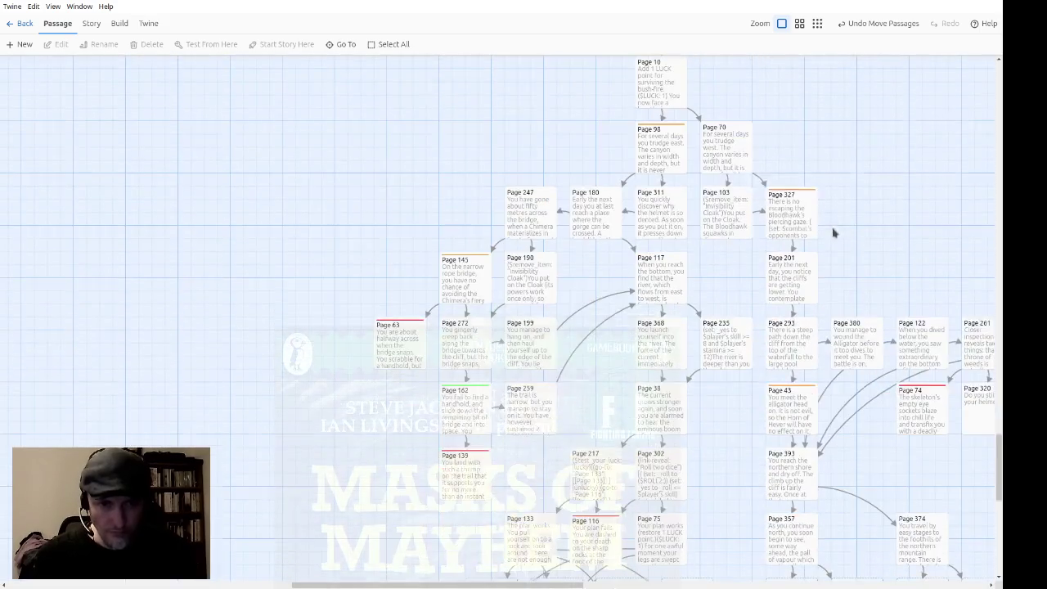
pyautogui.scroll(-6, 932, 205)
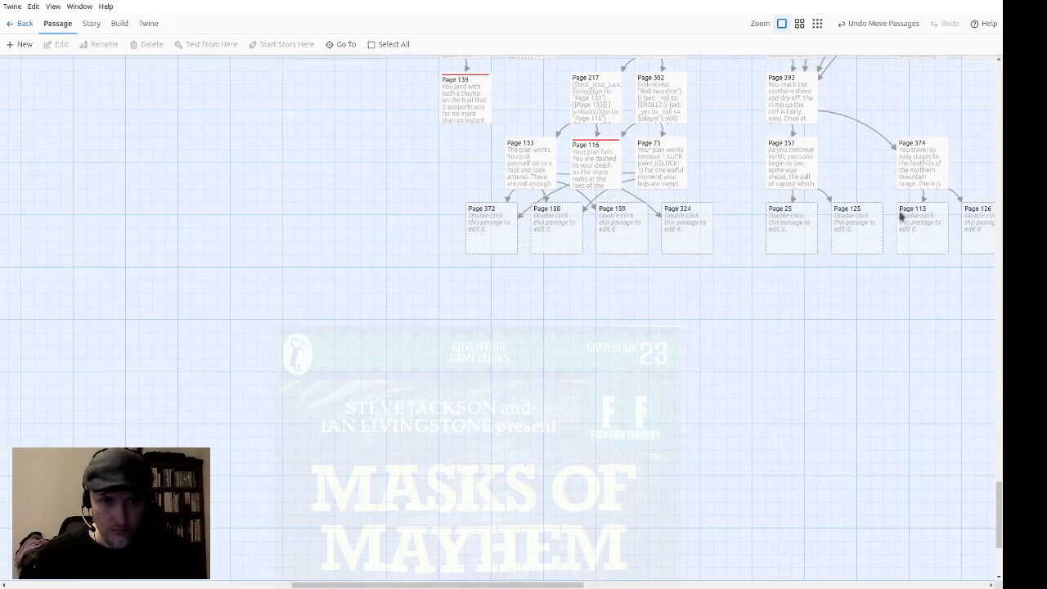
pyautogui.scroll(3, 899, 217)
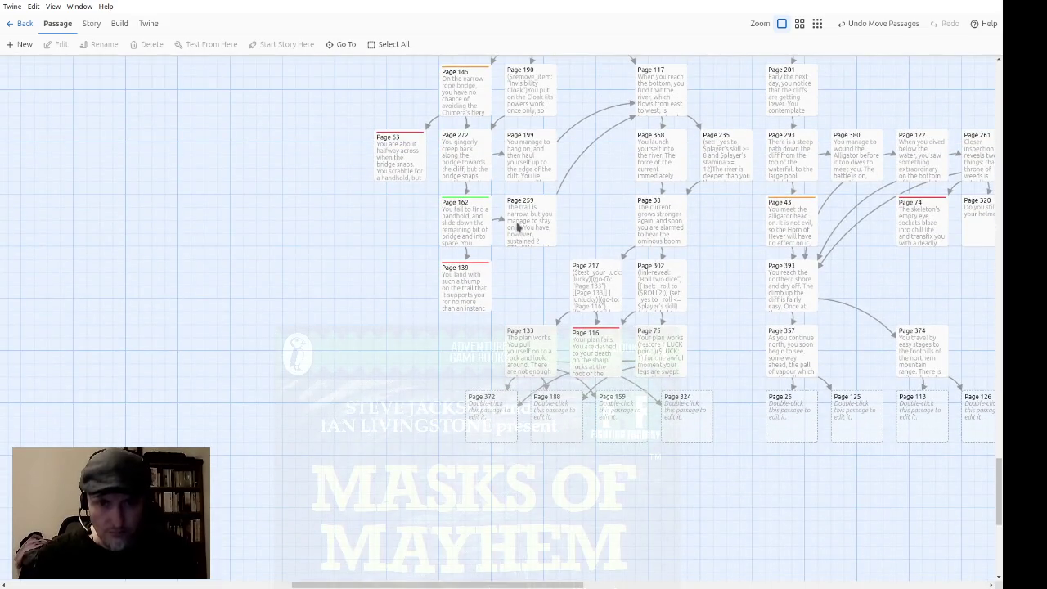
# Start Page 162's text with ($remove_item: "Helmet of Arion") for the bridge fall
pyautogui.doubleClick(482, 242)
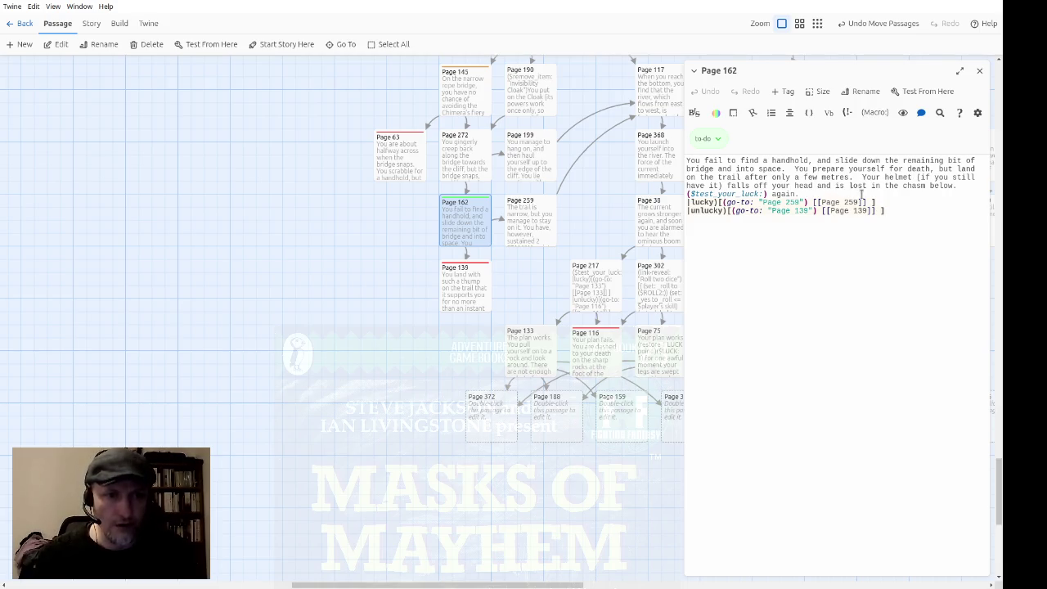
pyautogui.write('($remove_item: "Helmet of Arion")')
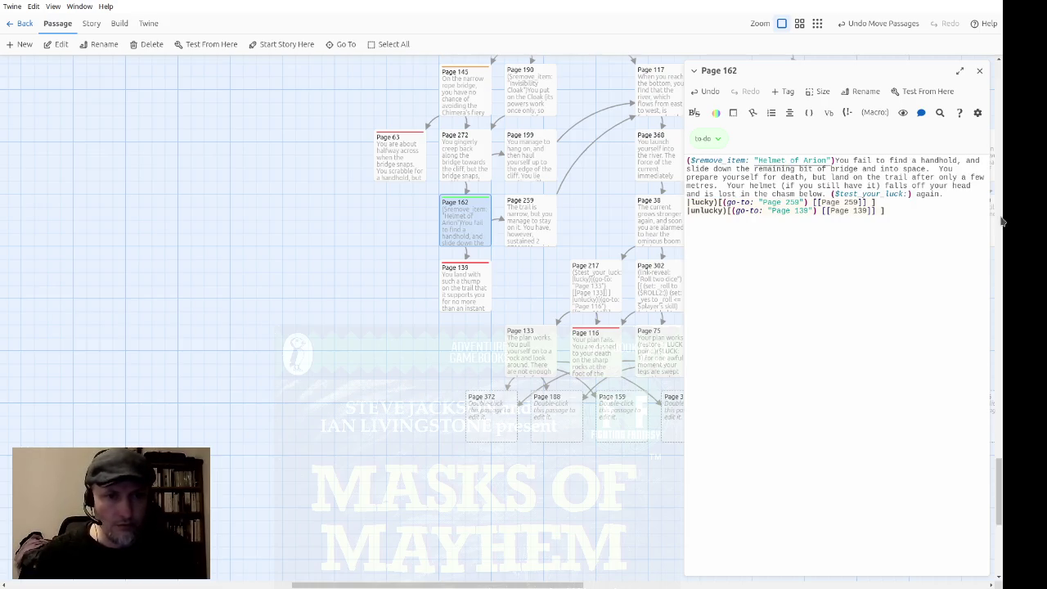
pyautogui.hotkey('ctrl', 'Right')
pyautogui.hotkey('ctrl', 'Right')
pyautogui.hotkey('ctrl', 'Right')
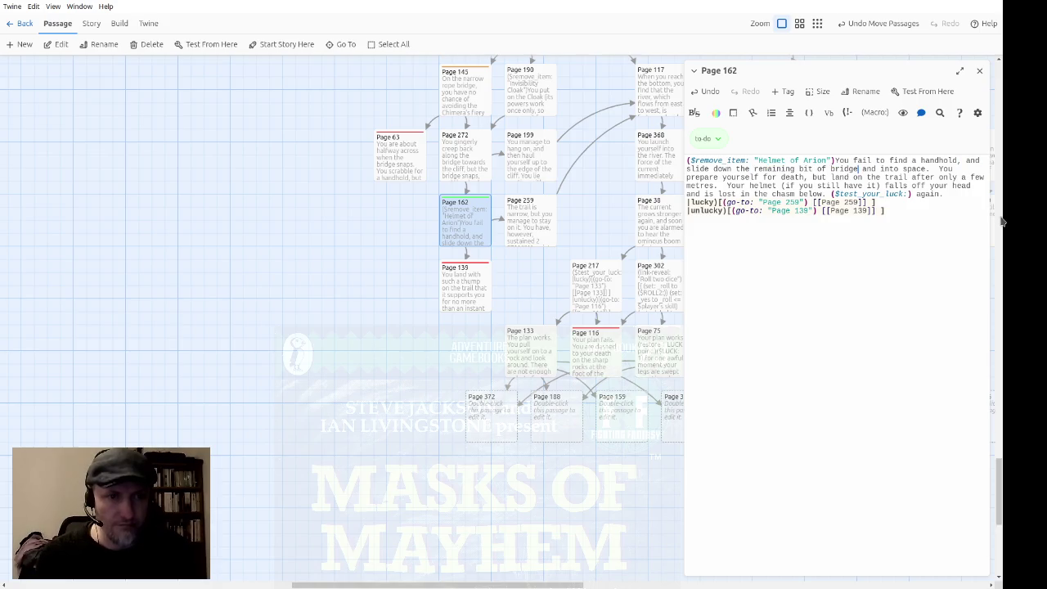
pyautogui.click(979, 70)
pyautogui.scroll(-1, 548, 270)
pyautogui.scroll(3, 564, 278)
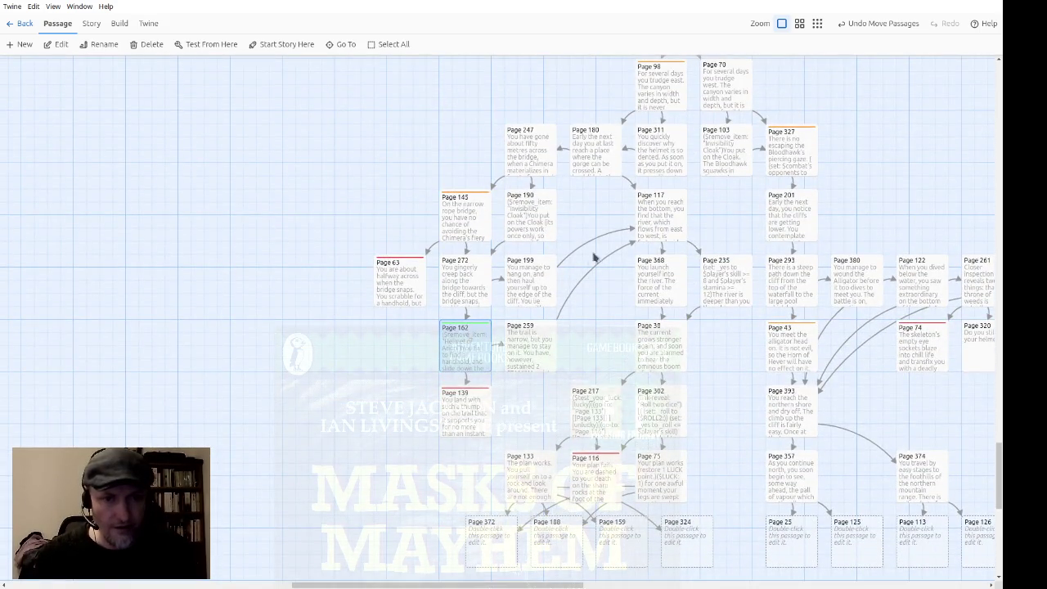
# Snap blank passages 372, 180, 159 and 324 left onto the grid
pyautogui.moveTo(716, 370); pyautogui.dragTo(560, 326)
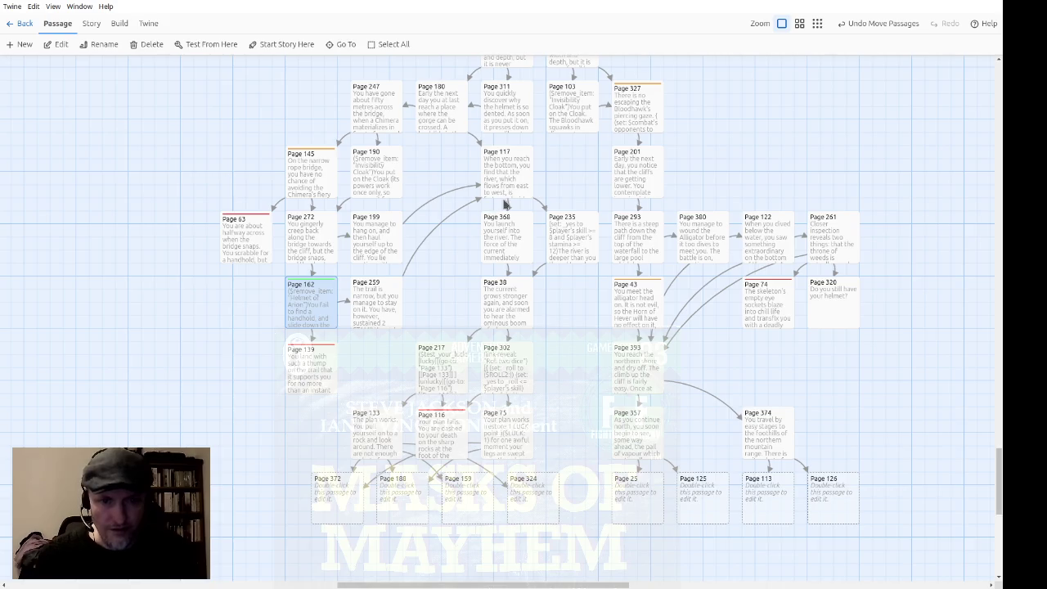
pyautogui.moveTo(574, 538)
pyautogui.mouseDown()
pyautogui.moveTo(477, 543)
pyautogui.moveTo(339, 510)
pyautogui.mouseUp()
pyautogui.moveTo(540, 511); pyautogui.dragTo(514, 511)
pyautogui.click(563, 510)
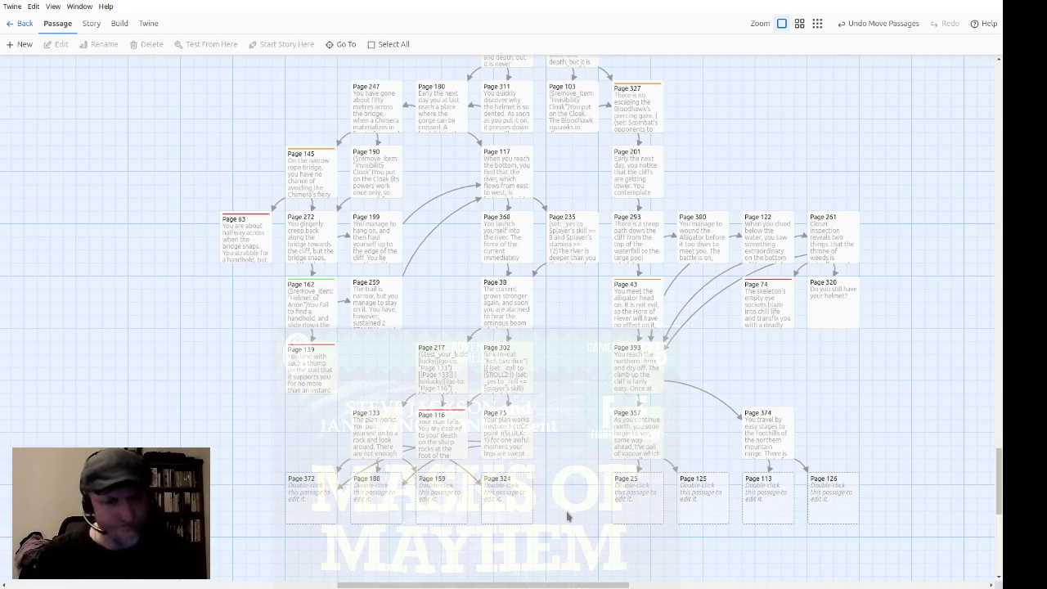
# Read Page 320's text, then bring Pages 71 and 111 into view on the map
pyautogui.doubleClick(853, 308)
pyautogui.click(980, 71)
pyautogui.scroll(6, 769, 254)
pyautogui.scroll(10, 767, 252)
pyautogui.scroll(10, 503, 219)
pyautogui.hscroll(-3, 322, 304)
pyautogui.scroll(5, 646, 271)
pyautogui.scroll(-3, 613, 147)
pyautogui.hscroll(-3, 612, 147)
pyautogui.hscroll(2, 630, 340)
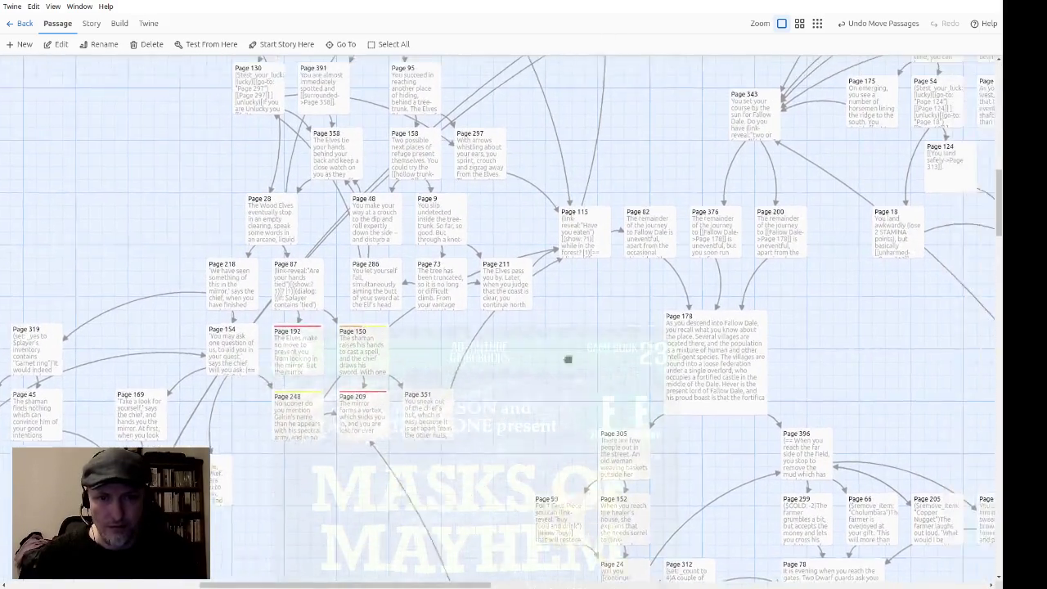
pyautogui.scroll(-5, 568, 171)
pyautogui.scroll(-5, 663, 297)
pyautogui.hscroll(5, 641, 266)
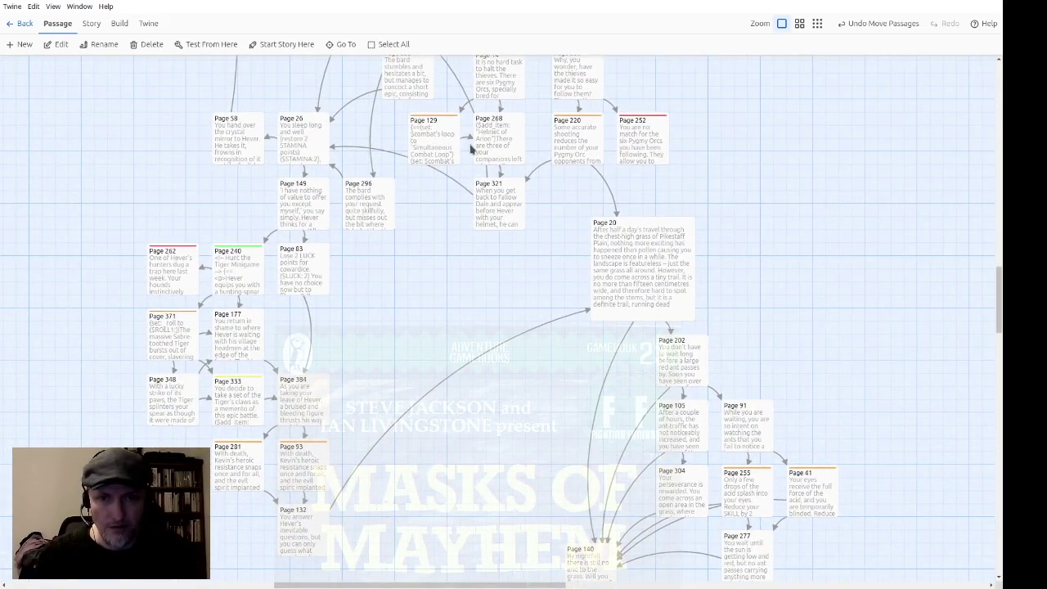
pyautogui.scroll(-3, 477, 355)
pyautogui.scroll(-1, 402, 416)
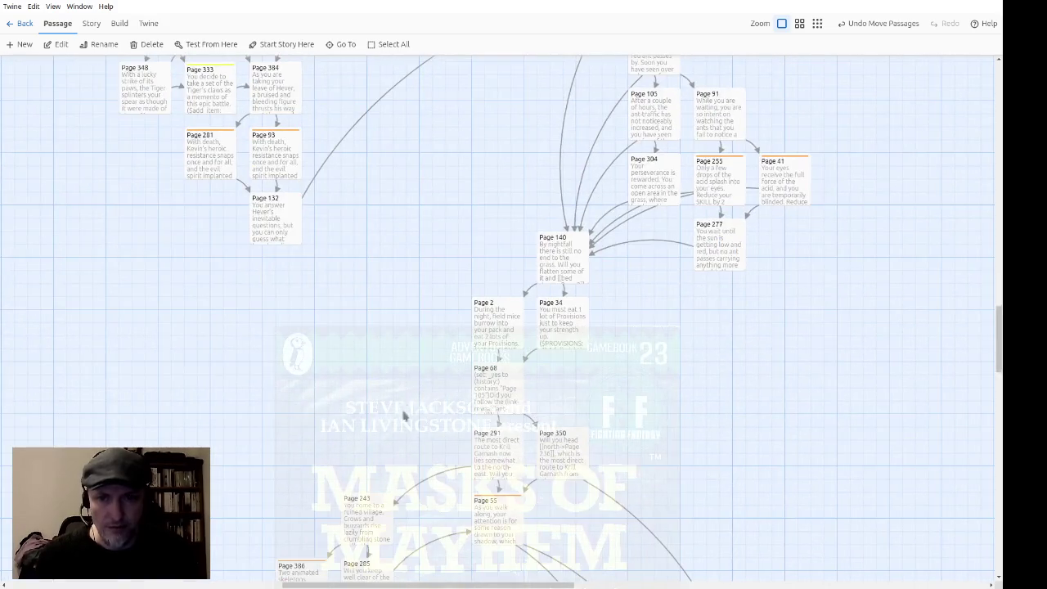
pyautogui.scroll(4, 428, 355)
pyautogui.scroll(4, 409, 483)
pyautogui.hscroll(1, 409, 482)
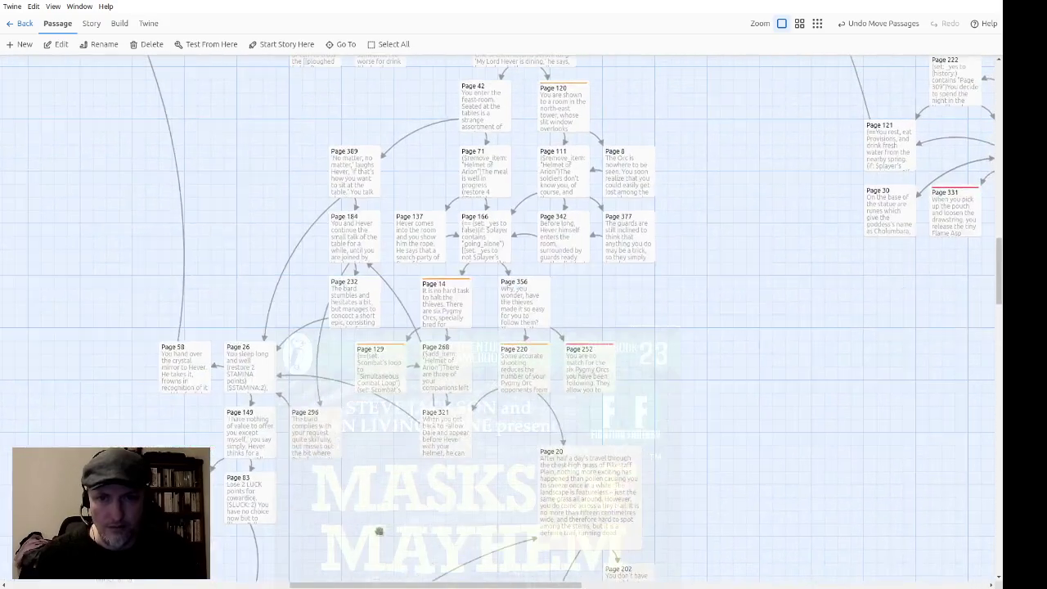
pyautogui.scroll(1, 744, 213)
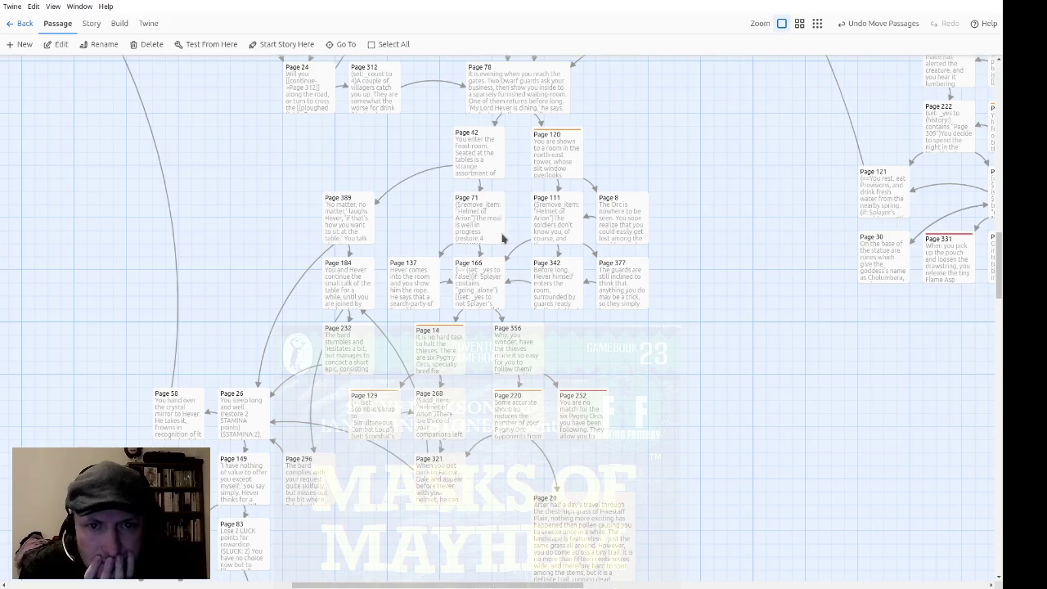
# Select Pages 71, 166, 14, 268 and 220 in turn to check them
pyautogui.click(491, 236)
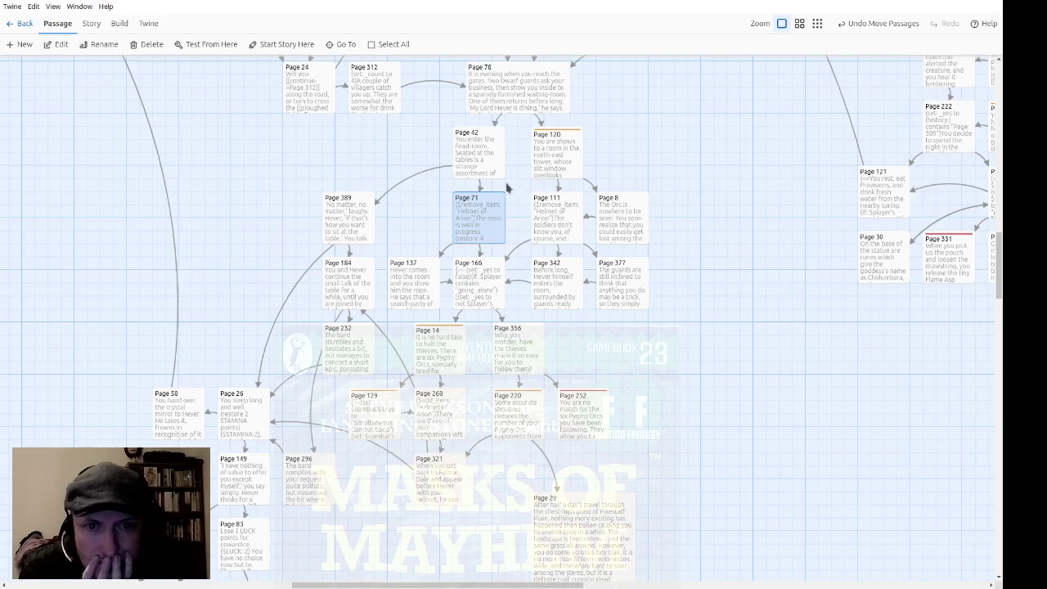
pyautogui.click(479, 272)
pyautogui.click(449, 360)
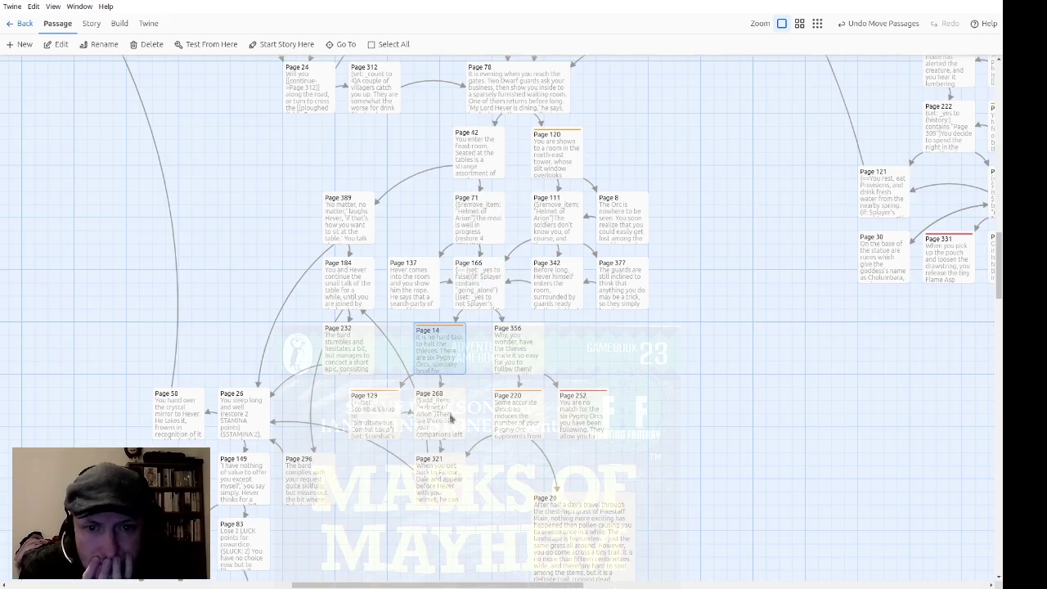
pyautogui.click(449, 417)
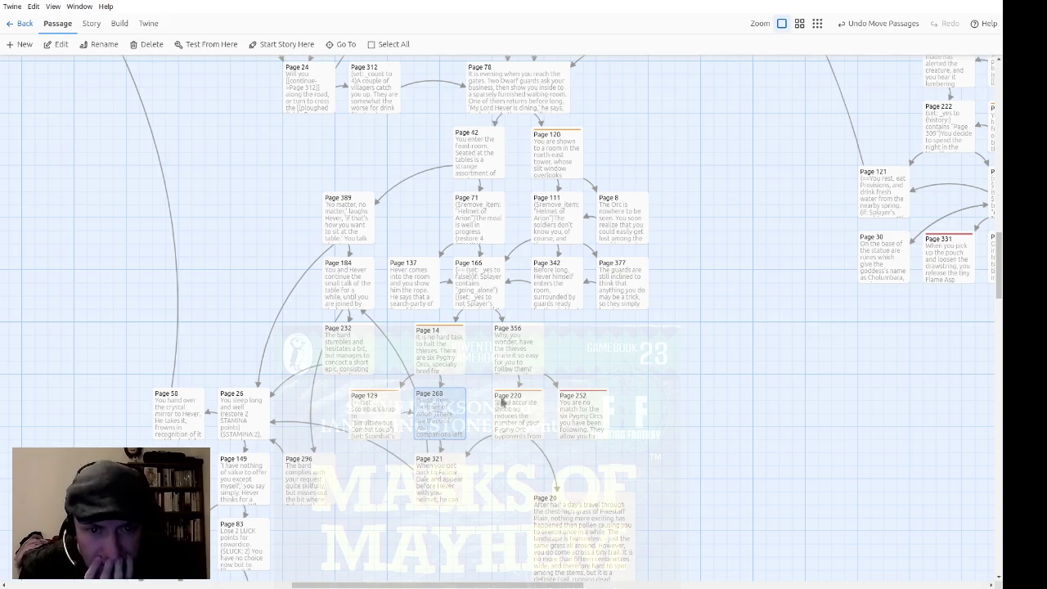
pyautogui.click(502, 424)
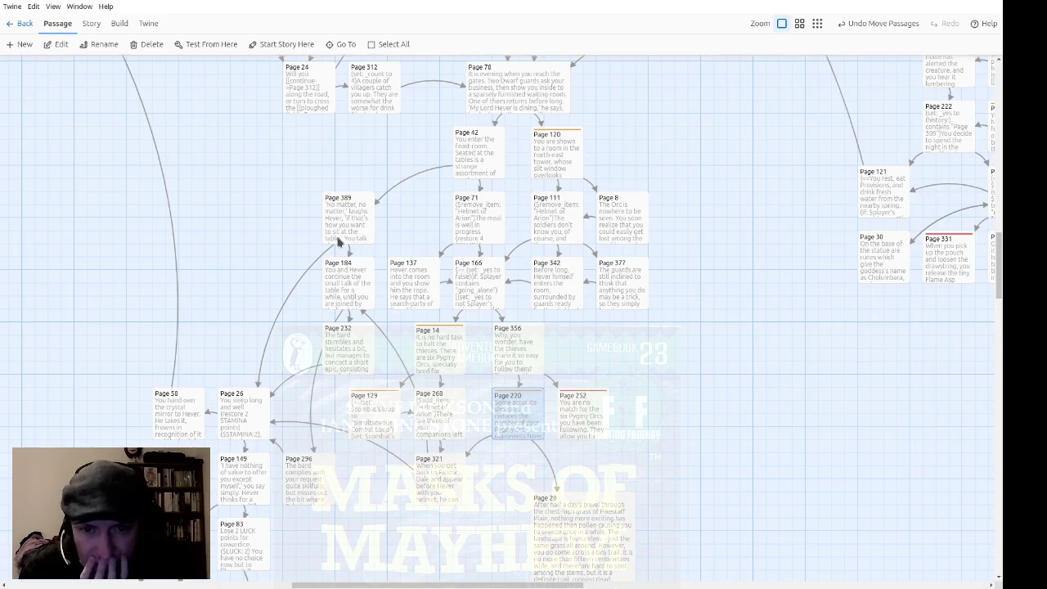
# Move Page 232 beside Page 184, nudge Page 129 left, and place Page 296 next to Page 26
pyautogui.moveTo(353, 352)
pyautogui.mouseDown()
pyautogui.moveTo(366, 365)
pyautogui.moveTo(288, 335)
pyautogui.moveTo(238, 290)
pyautogui.moveTo(251, 291)
pyautogui.mouseUp()
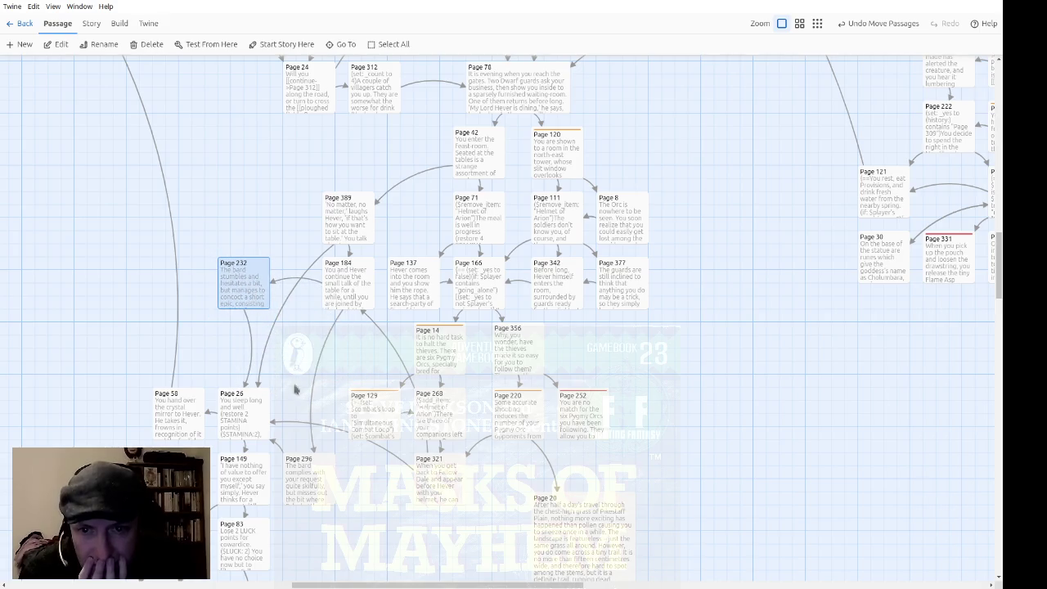
pyautogui.moveTo(390, 426); pyautogui.dragTo(362, 422)
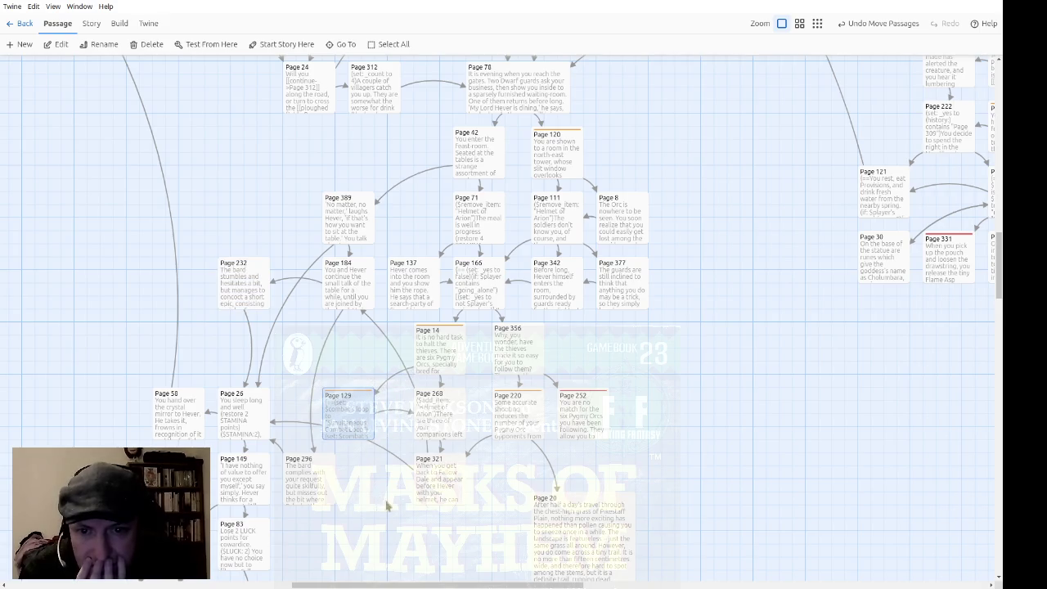
pyautogui.scroll(-2, 387, 506)
pyautogui.moveTo(317, 383)
pyautogui.mouseDown()
pyautogui.moveTo(313, 313)
pyautogui.moveTo(353, 307)
pyautogui.mouseUp()
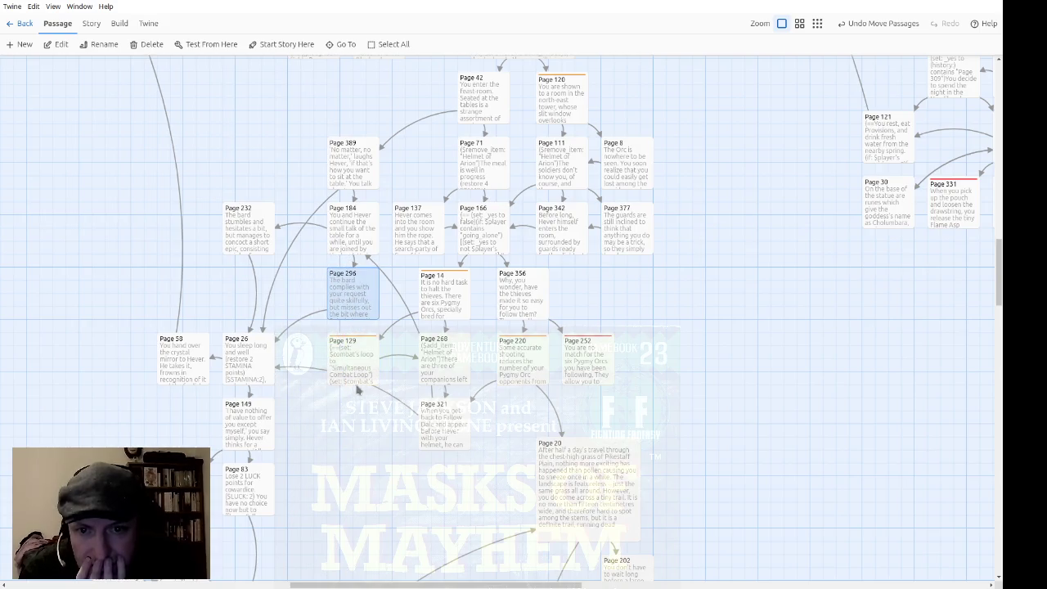
pyautogui.moveTo(346, 310); pyautogui.dragTo(309, 311)
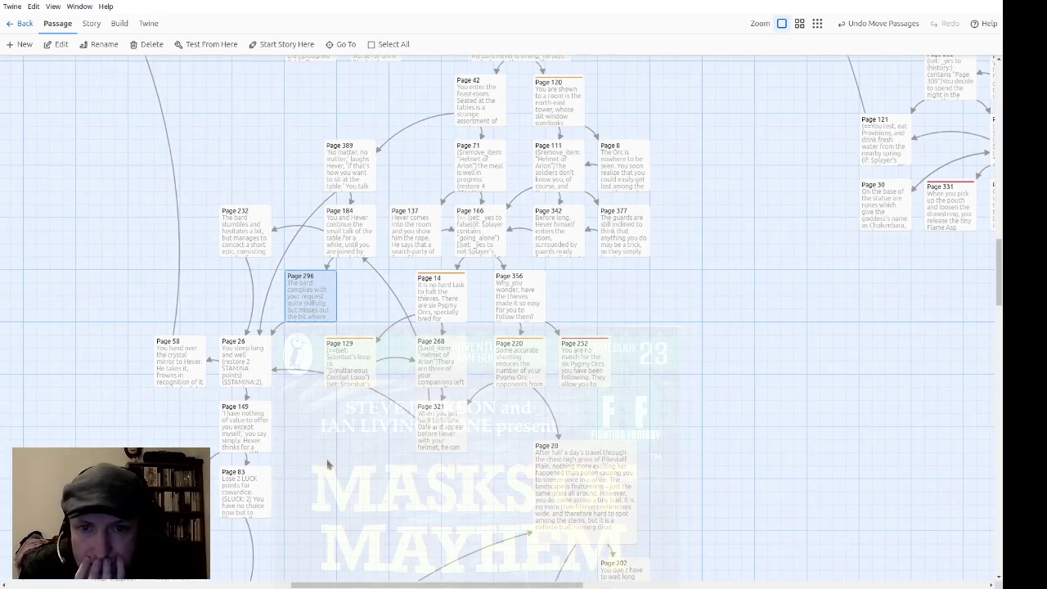
pyautogui.hscroll(-2, 344, 462)
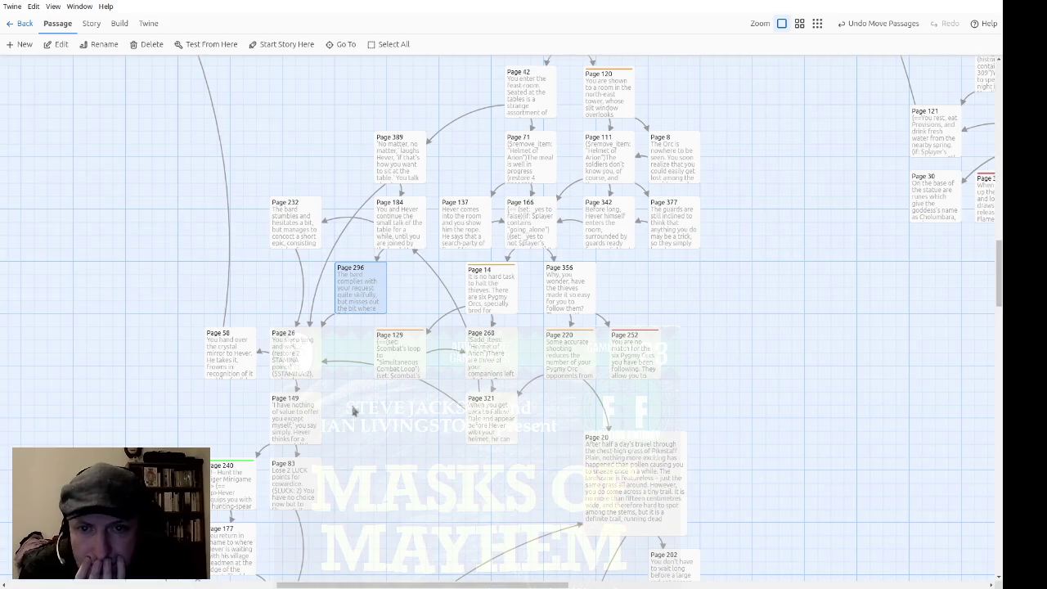
pyautogui.scroll(-1, 382, 421)
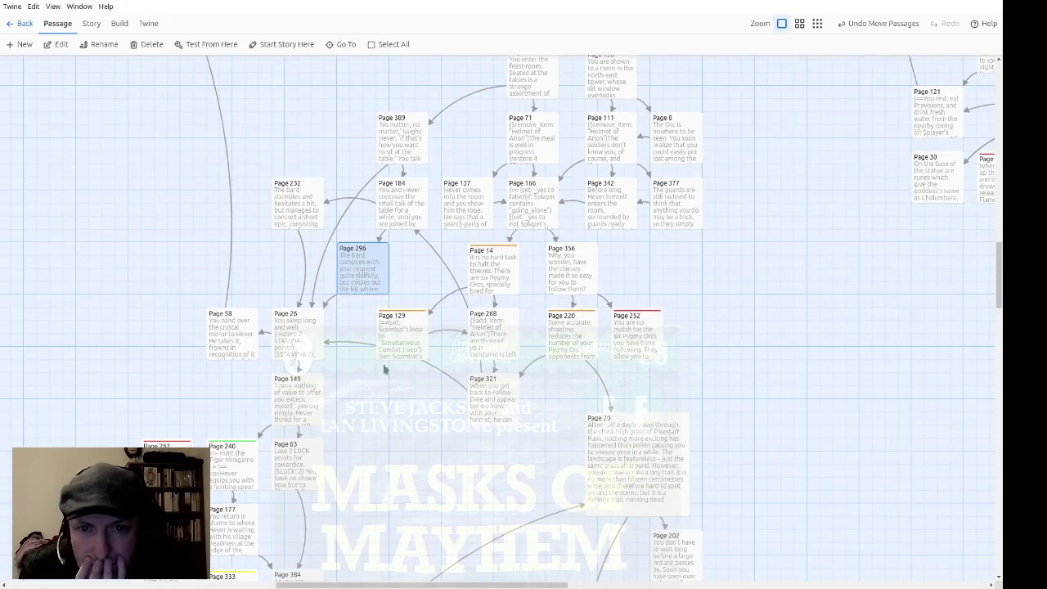
pyautogui.moveTo(368, 281)
pyautogui.mouseDown()
pyautogui.moveTo(387, 279)
pyautogui.moveTo(370, 278)
pyautogui.mouseUp()
# Move Page 321 up beneath Page 268 and open Page 220's combat text
pyautogui.scroll(-2, 406, 439)
pyautogui.moveTo(479, 320)
pyautogui.mouseDown()
pyautogui.moveTo(428, 327)
pyautogui.moveTo(441, 337)
pyautogui.moveTo(489, 321)
pyautogui.moveTo(446, 332)
pyautogui.moveTo(455, 325)
pyautogui.moveTo(464, 342)
pyautogui.mouseUp()
pyautogui.scroll(-1, 473, 413)
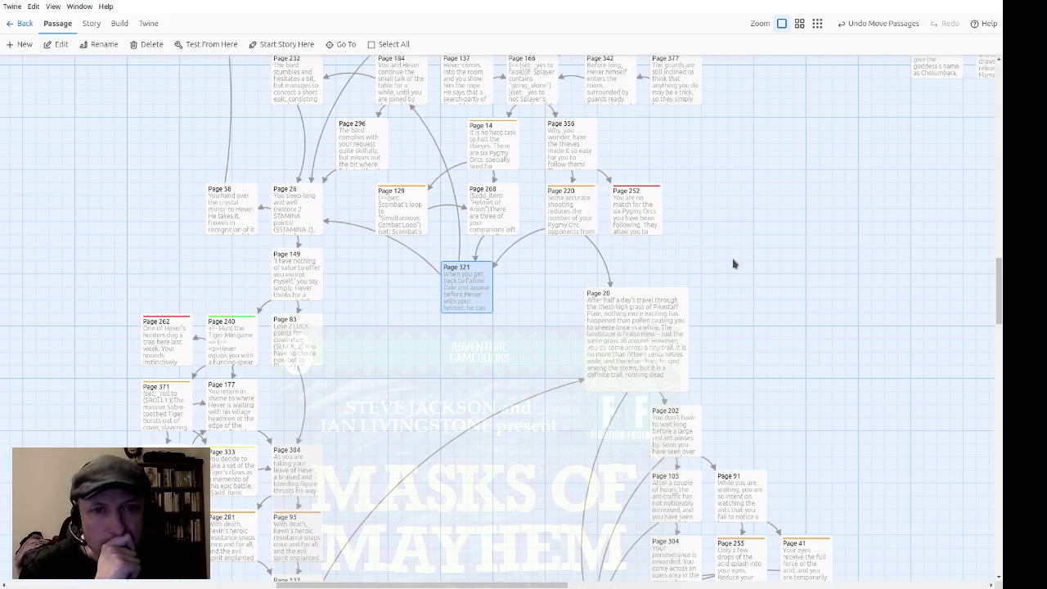
pyautogui.doubleClick(585, 227)
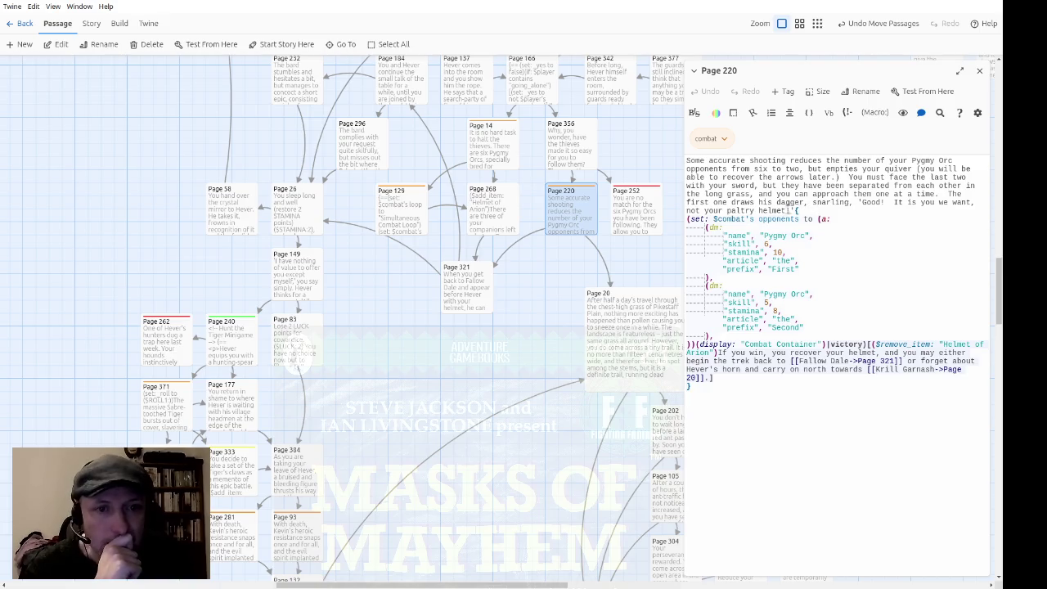
pyautogui.click(980, 71)
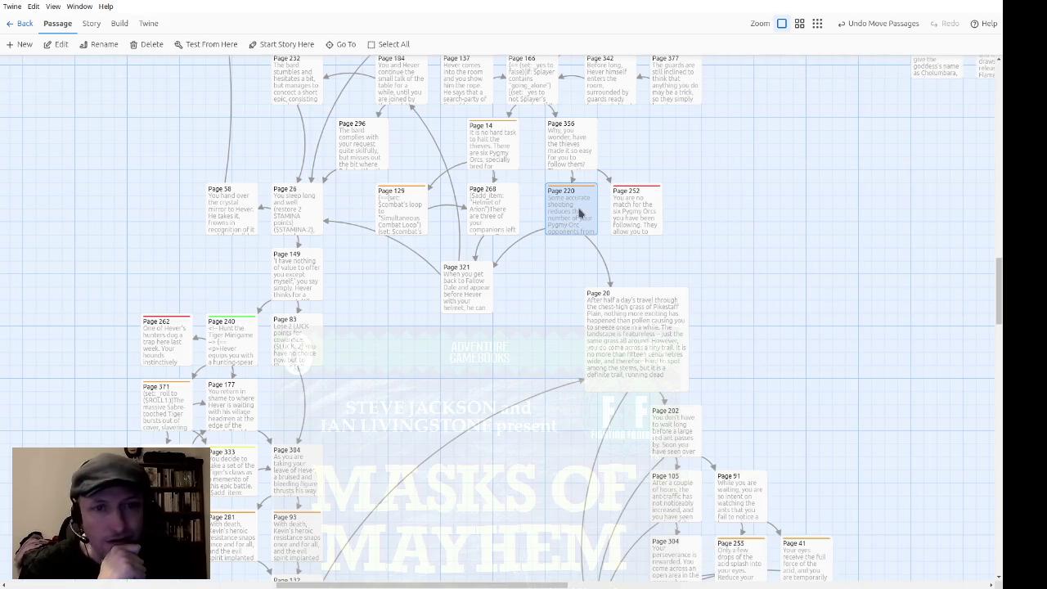
pyautogui.doubleClick(579, 213)
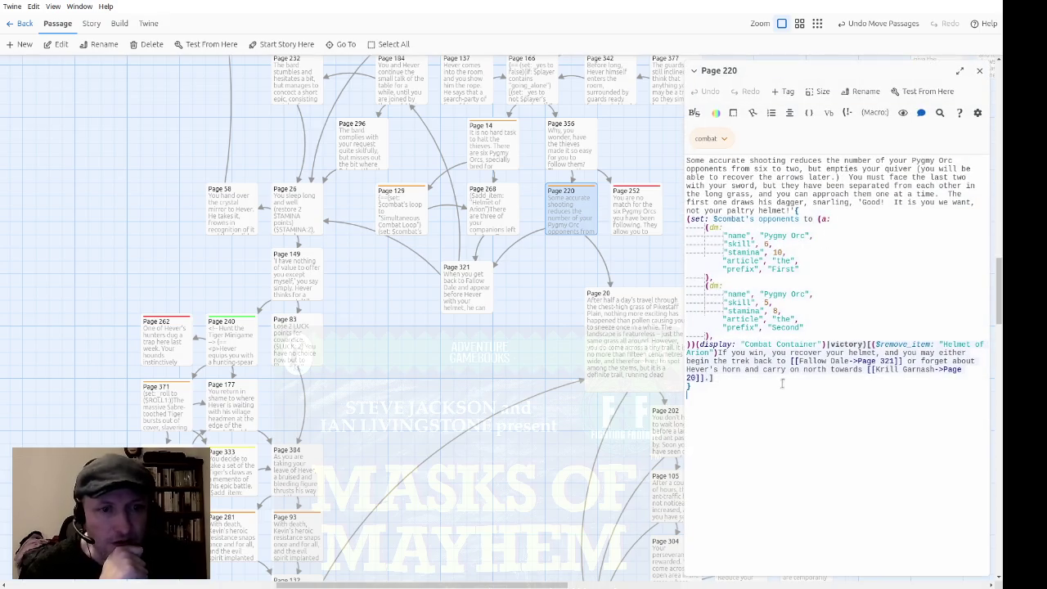
pyautogui.click(979, 71)
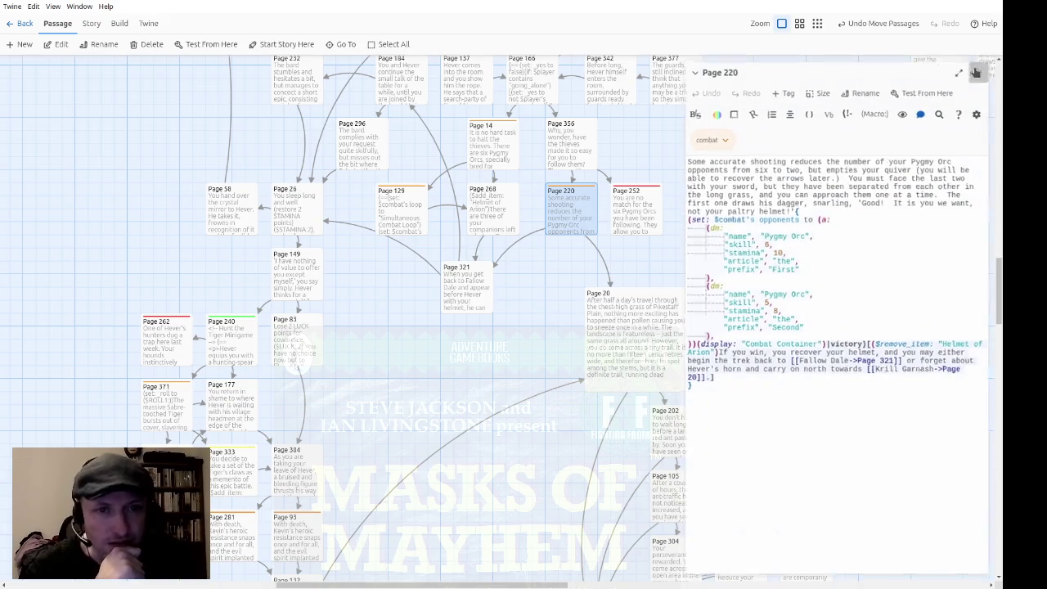
pyautogui.hscroll(3, 785, 346)
pyautogui.scroll(1, 785, 346)
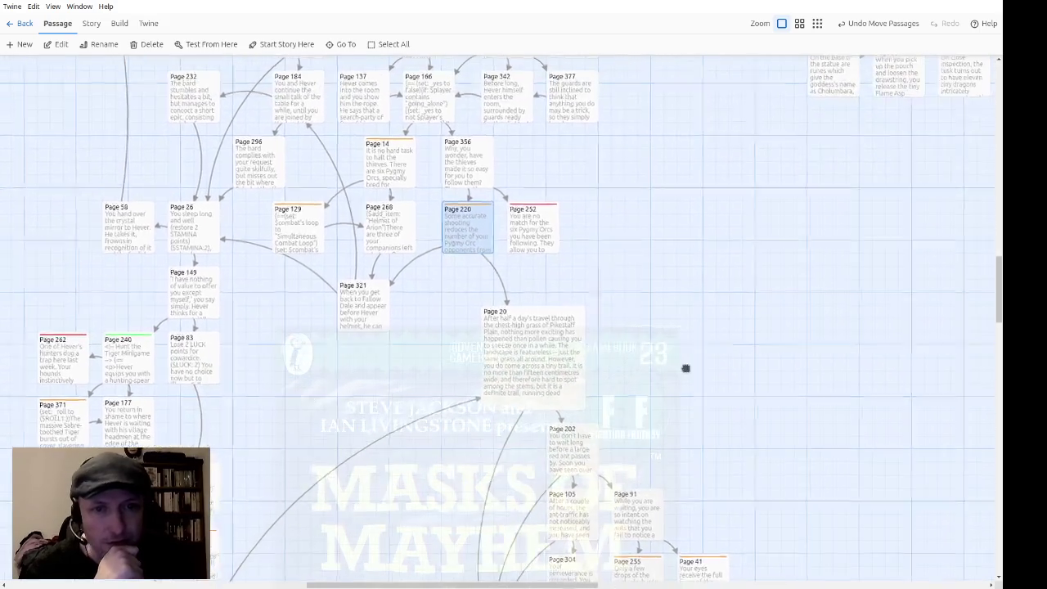
pyautogui.scroll(3, 663, 255)
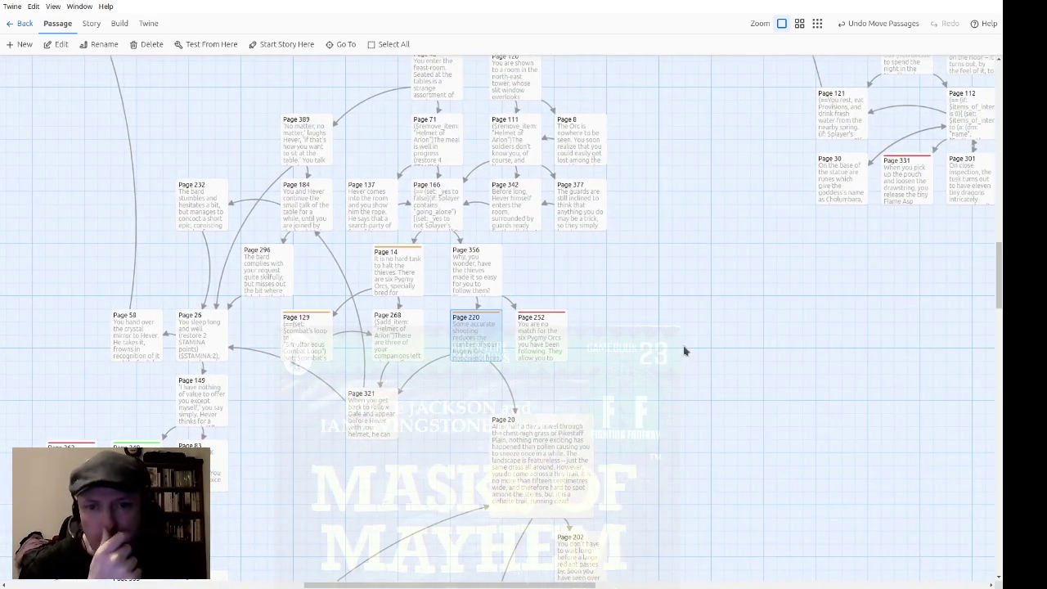
pyautogui.doubleClick(370, 431)
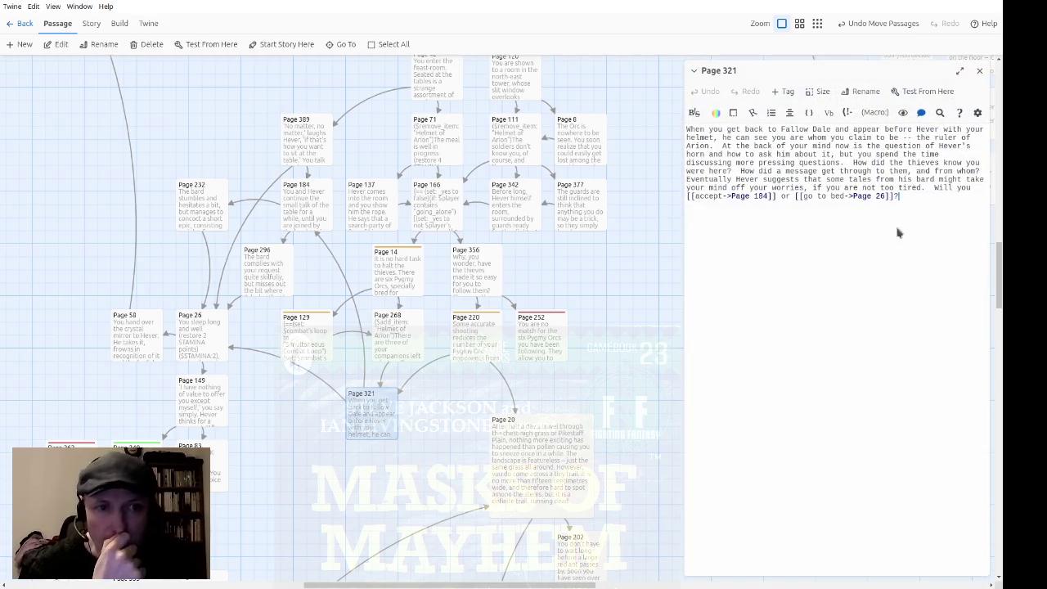
pyautogui.click(978, 73)
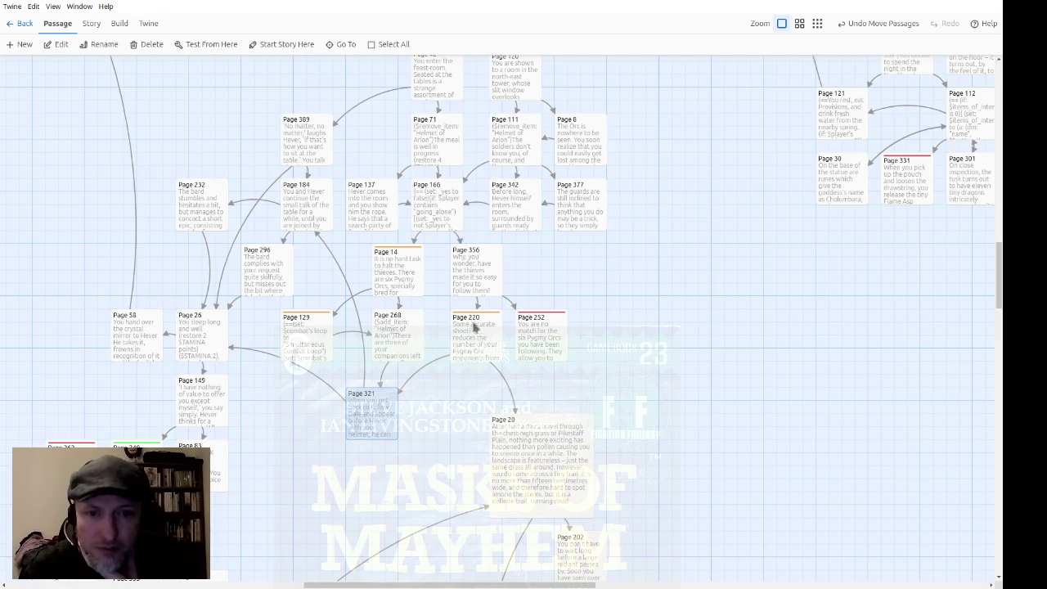
pyautogui.click(478, 344)
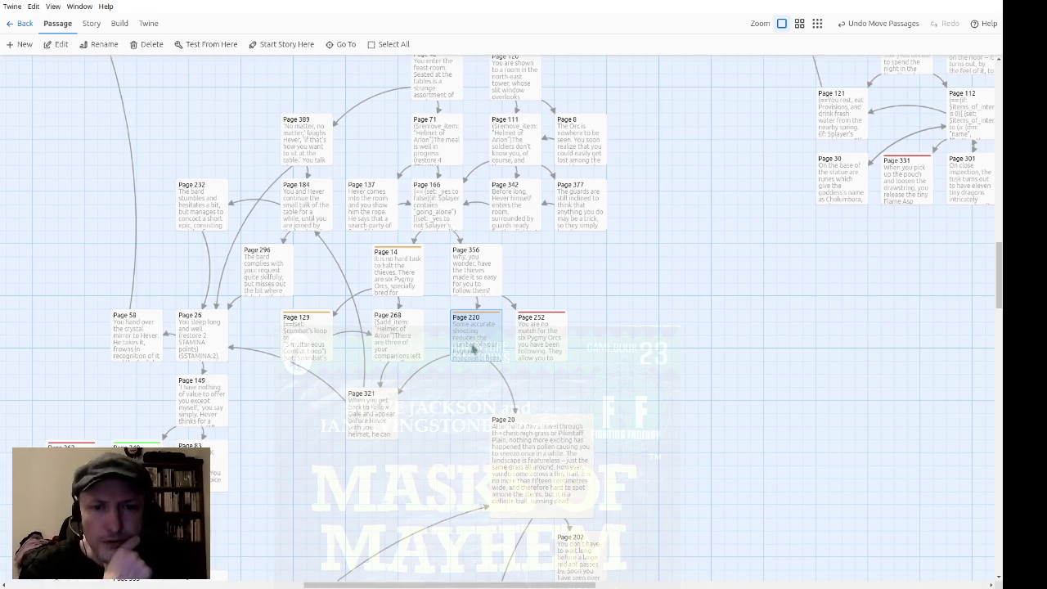
# Shift Page 20 and its seven child passages left so the branch sits above Page 140
pyautogui.scroll(-2, 475, 344)
pyautogui.scroll(2, 578, 290)
pyautogui.scroll(-2, 575, 199)
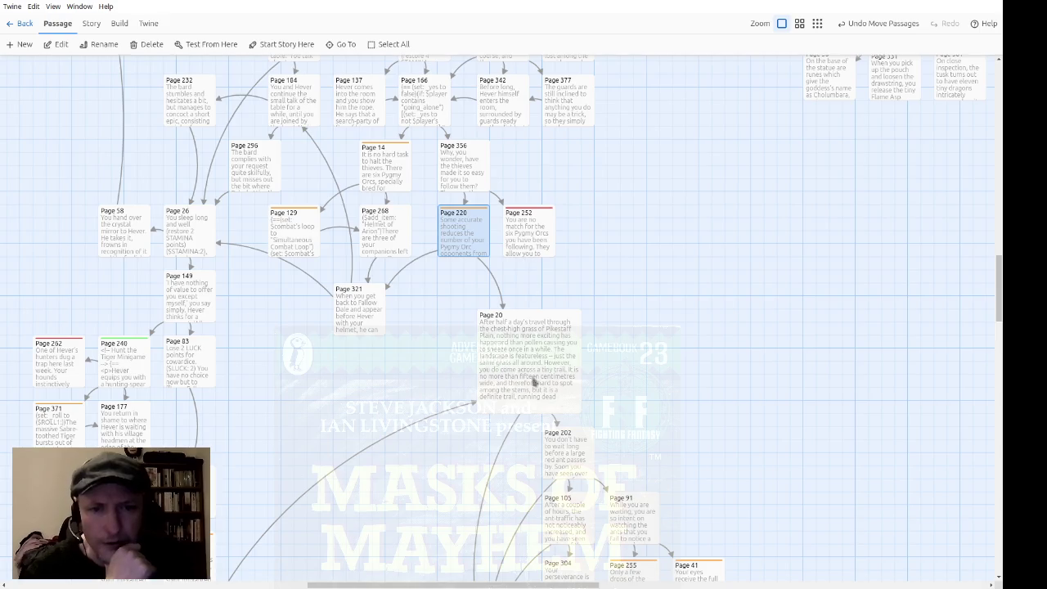
pyautogui.scroll(-2, 723, 376)
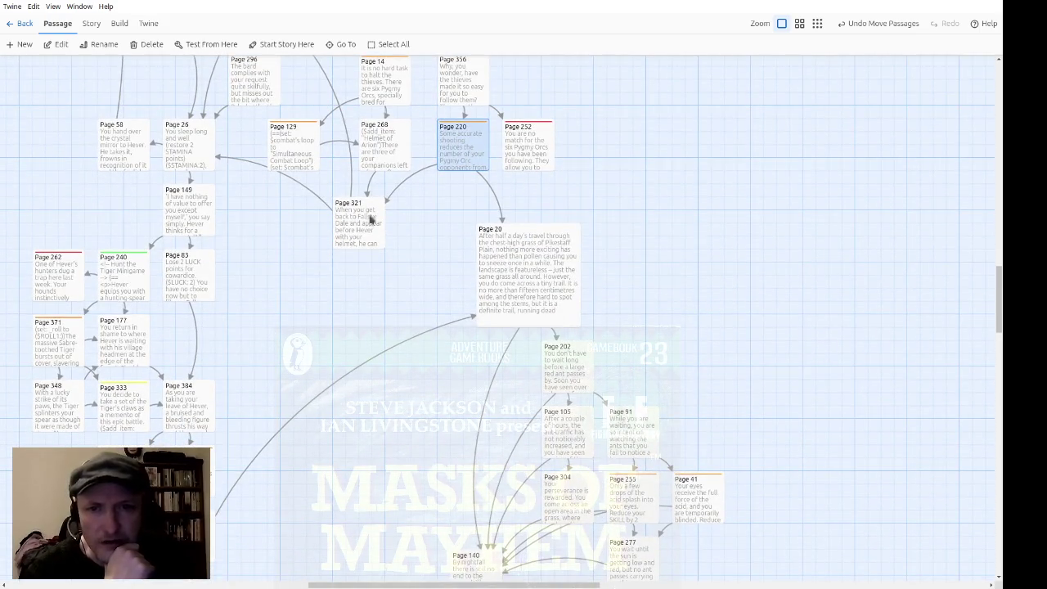
pyautogui.scroll(-2, 703, 252)
pyautogui.scroll(-2, 700, 196)
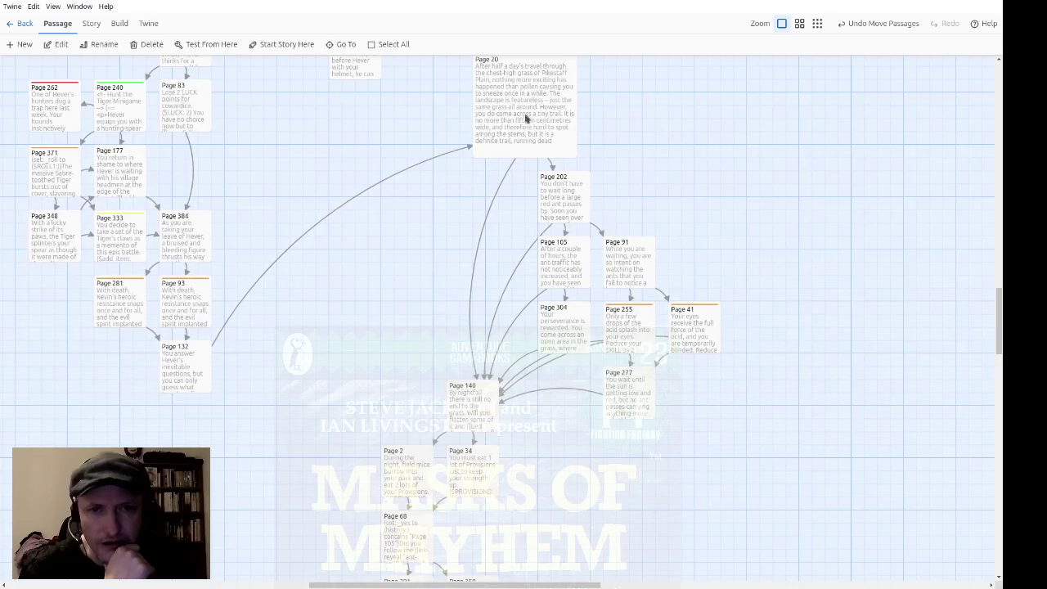
pyautogui.scroll(3, 654, 229)
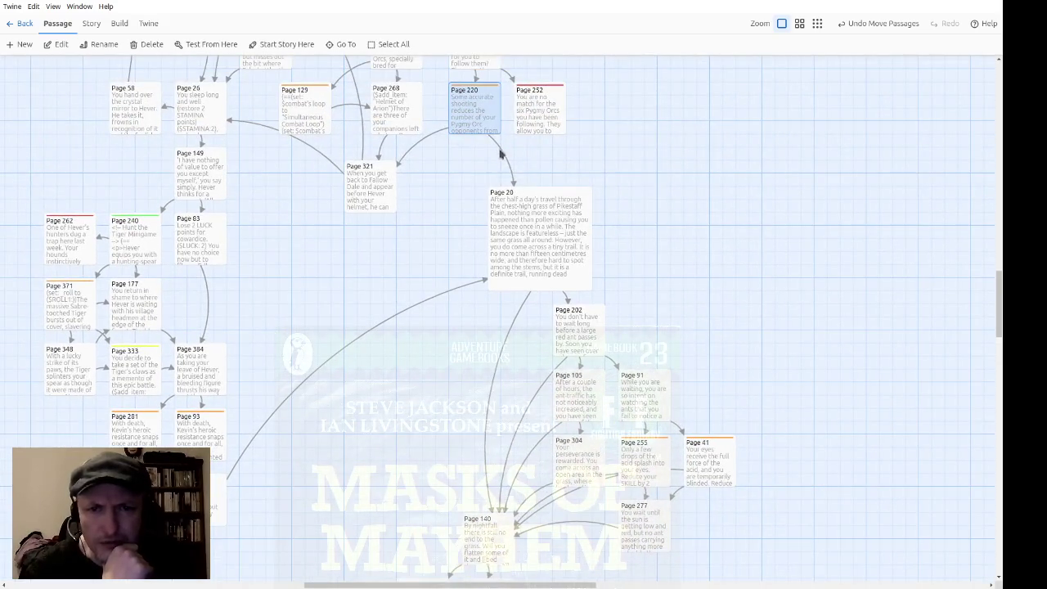
pyautogui.scroll(-3, 734, 351)
pyautogui.scroll(-1, 614, 488)
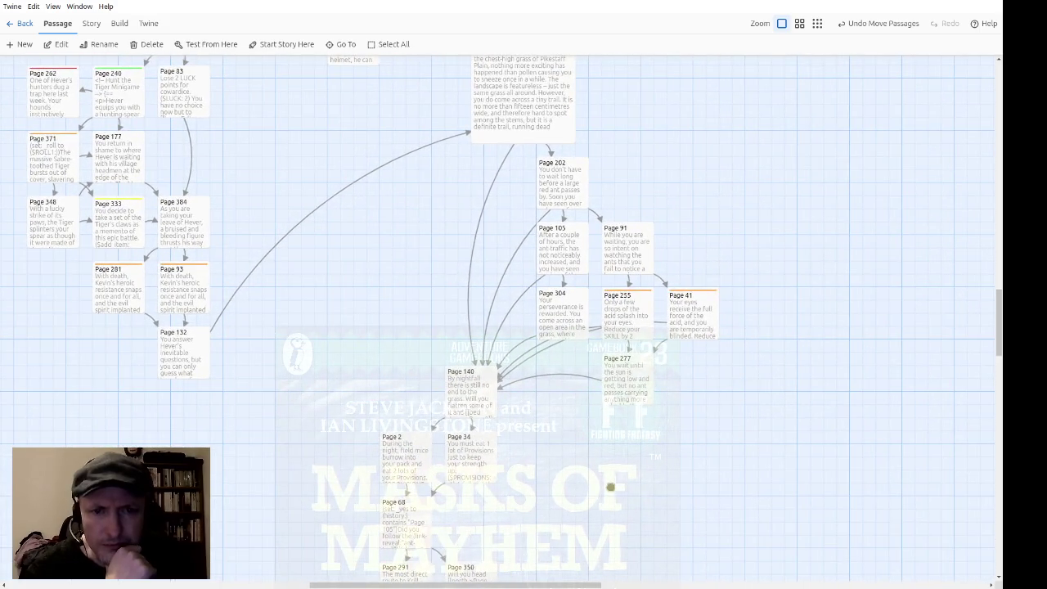
pyautogui.scroll(-1, 610, 488)
pyautogui.scroll(3, 633, 472)
pyautogui.hscroll(1, 633, 471)
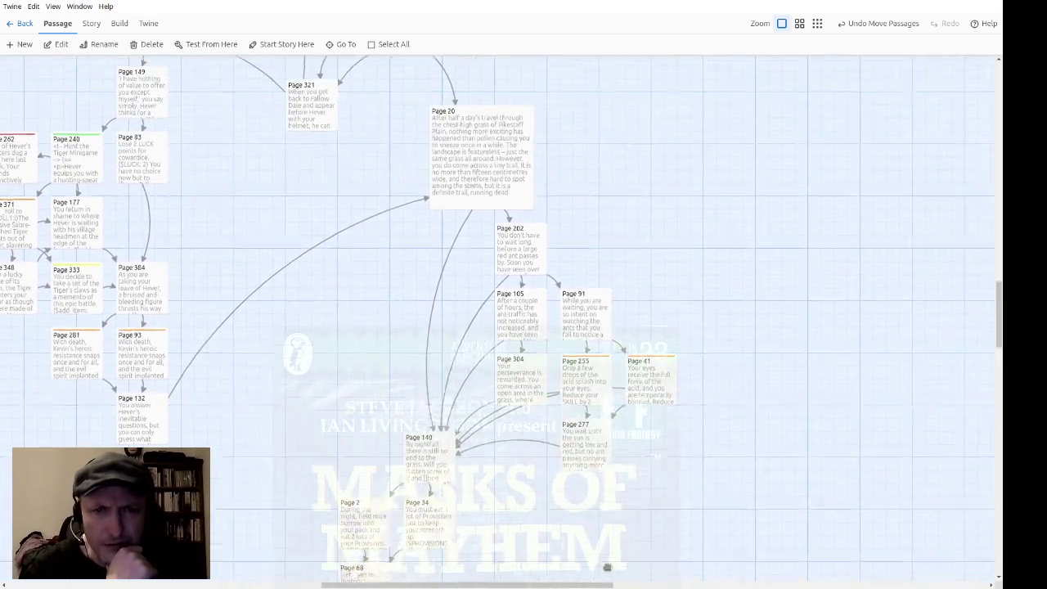
pyautogui.scroll(1, 607, 567)
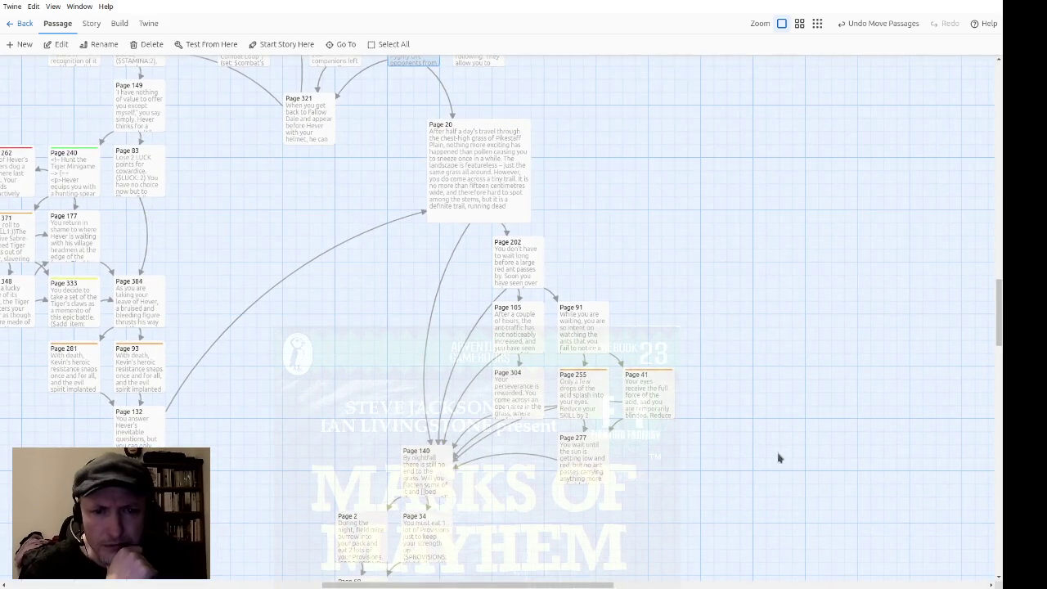
pyautogui.moveTo(802, 460)
pyautogui.mouseDown()
pyautogui.moveTo(484, 193)
pyautogui.moveTo(484, 171)
pyautogui.moveTo(481, 259)
pyautogui.moveTo(477, 183)
pyautogui.moveTo(459, 185)
pyautogui.mouseUp()
pyautogui.click(753, 459)
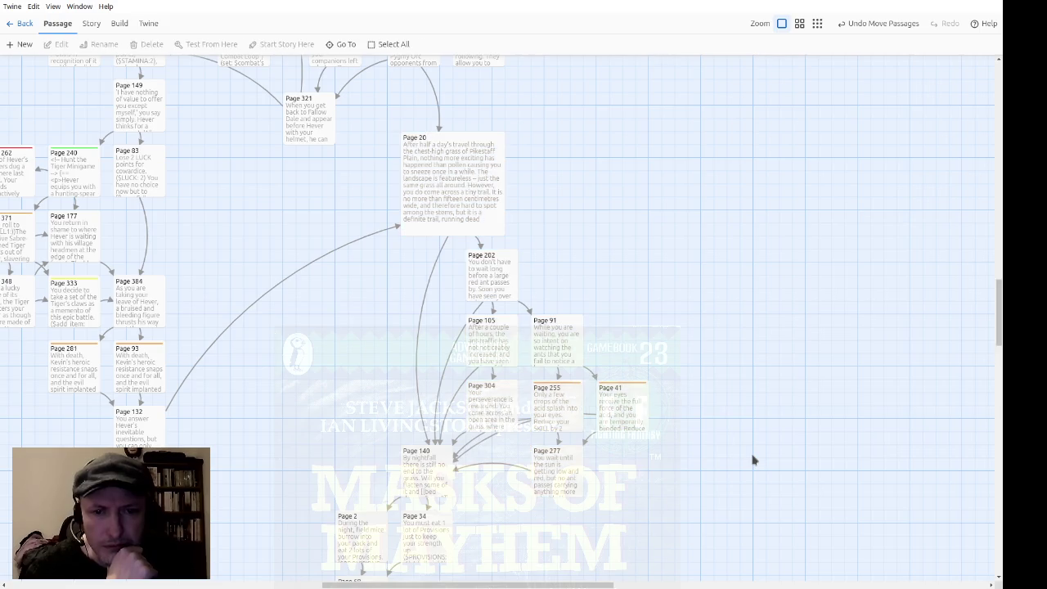
pyautogui.click(500, 418)
# Review Page 304's treasure-digging code, undoing a trial blank line after (hide:?button)
pyautogui.doubleClick(498, 418)
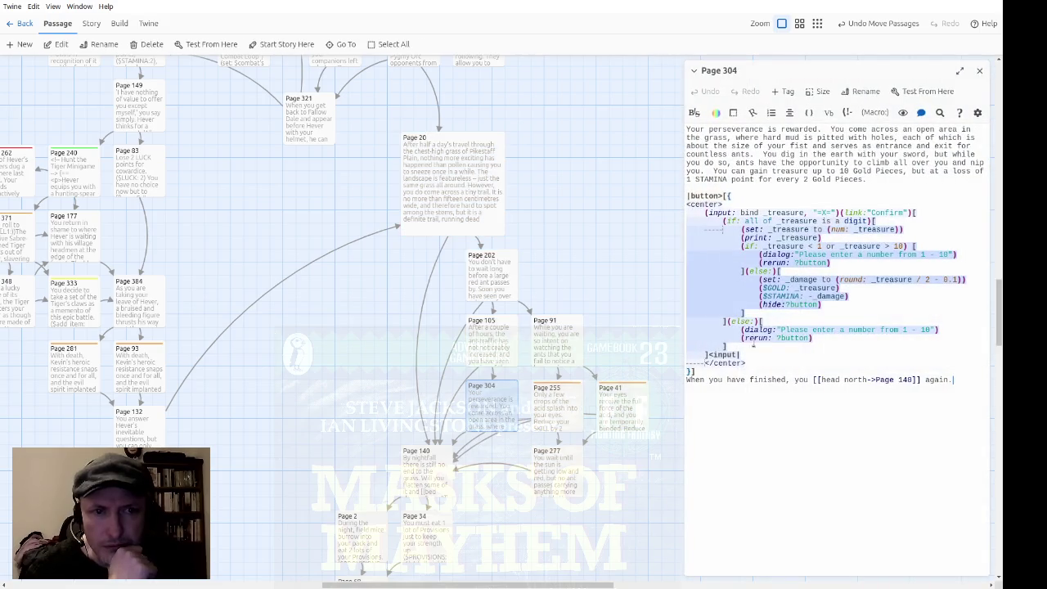
pyautogui.moveTo(498, 415); pyautogui.dragTo(499, 415)
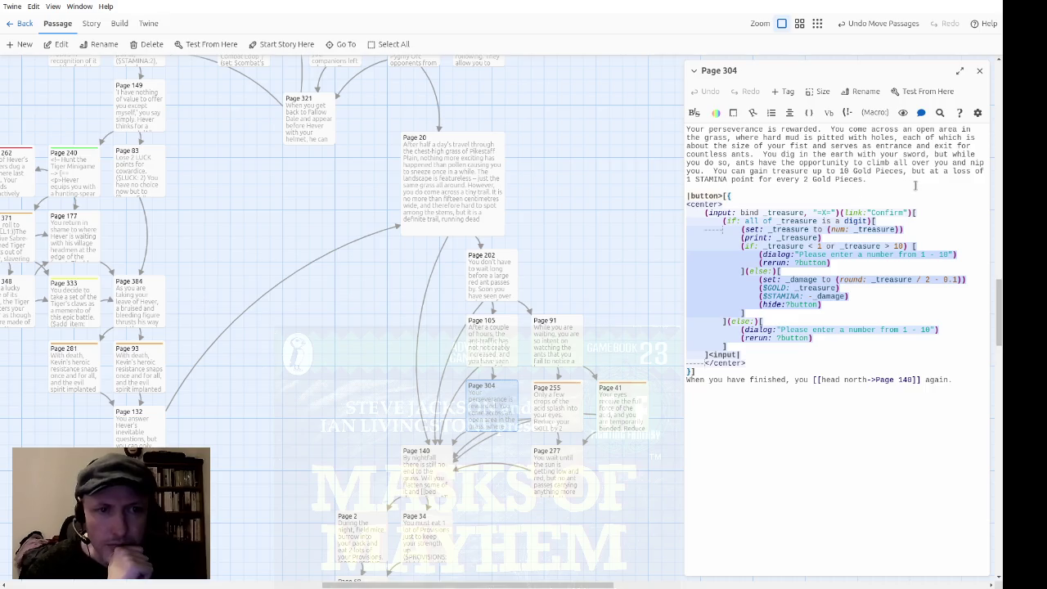
pyautogui.moveTo(929, 183)
pyautogui.mouseDown()
pyautogui.moveTo(958, 292)
pyautogui.moveTo(970, 420)
pyautogui.mouseUp()
pyautogui.click(970, 421)
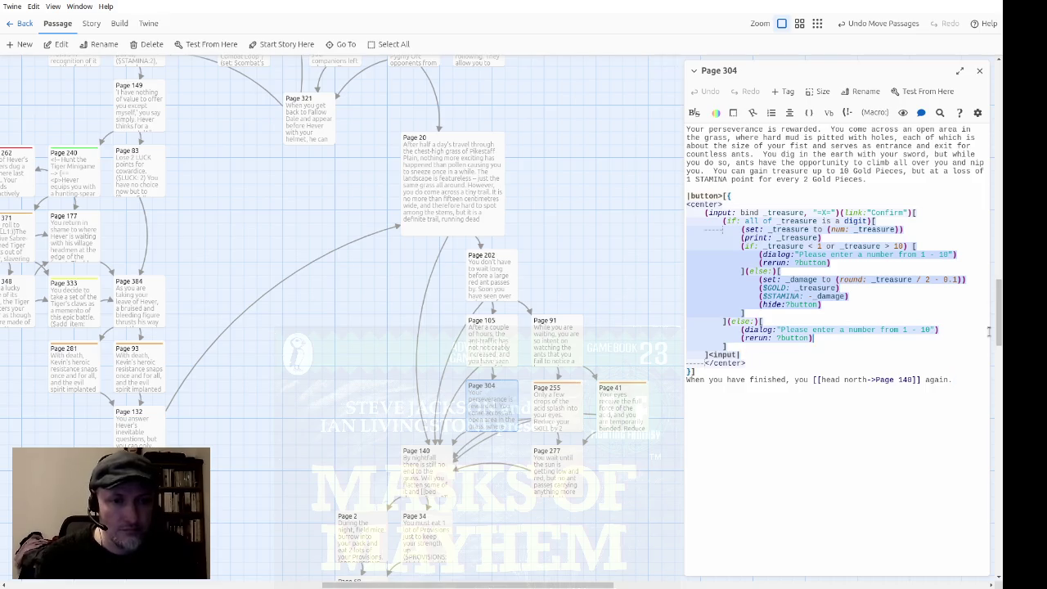
pyautogui.press('Return')
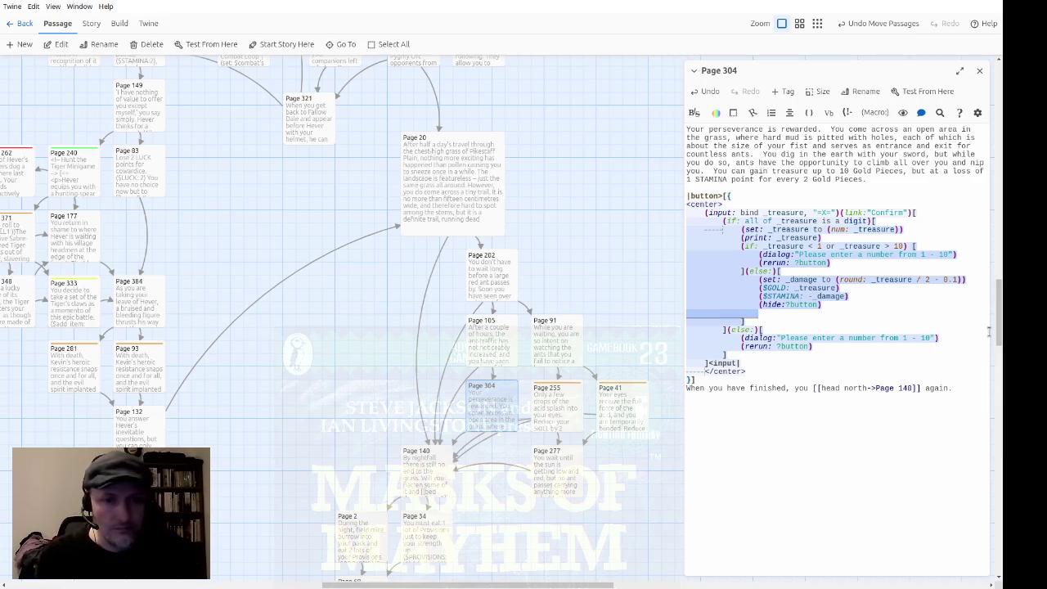
pyautogui.hotkey('ctrl', 'z')
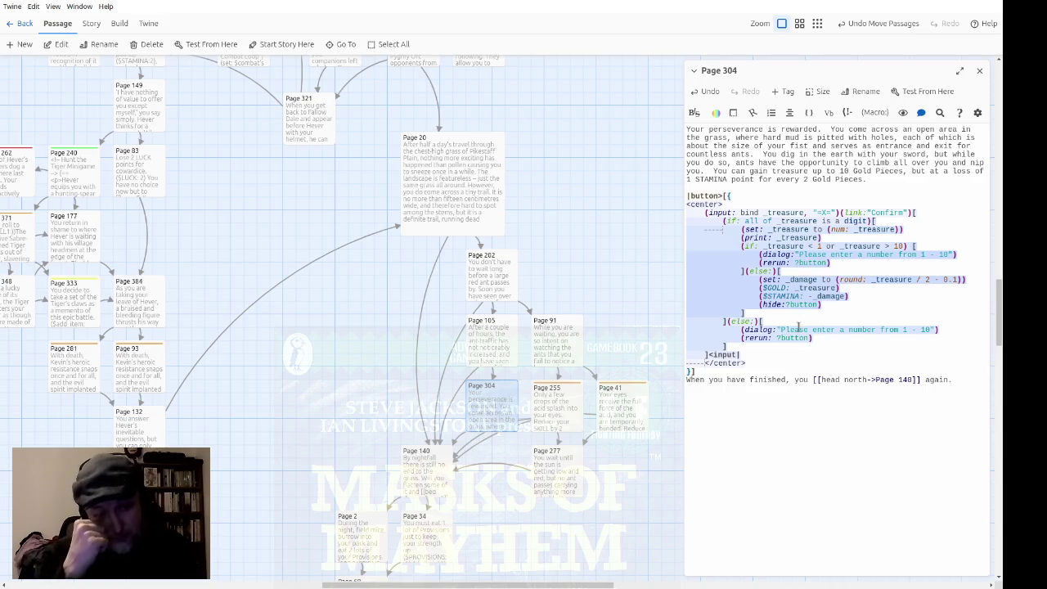
pyautogui.click(982, 72)
pyautogui.scroll(-10, 800, 197)
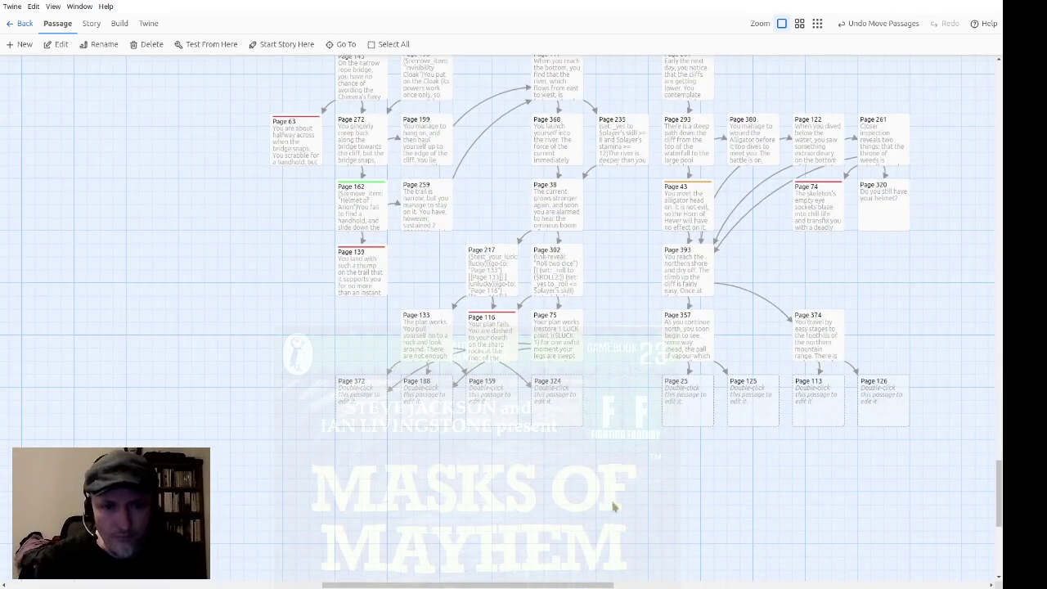
# Bring the empty Page 372 passage into view and open it for writing
pyautogui.hscroll(2, 614, 507)
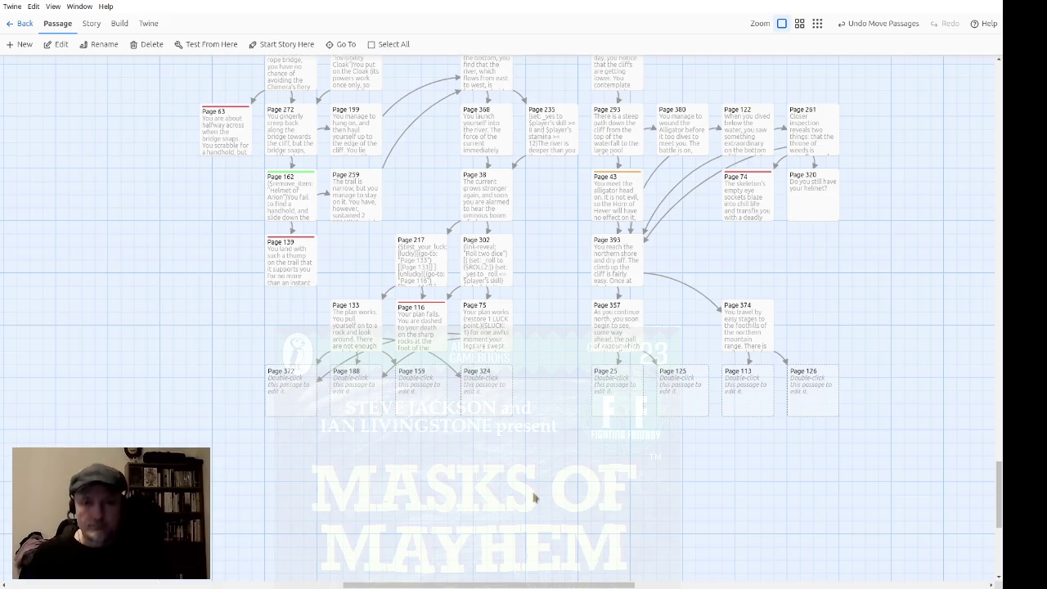
pyautogui.click(267, 409)
pyautogui.doubleClick(276, 400)
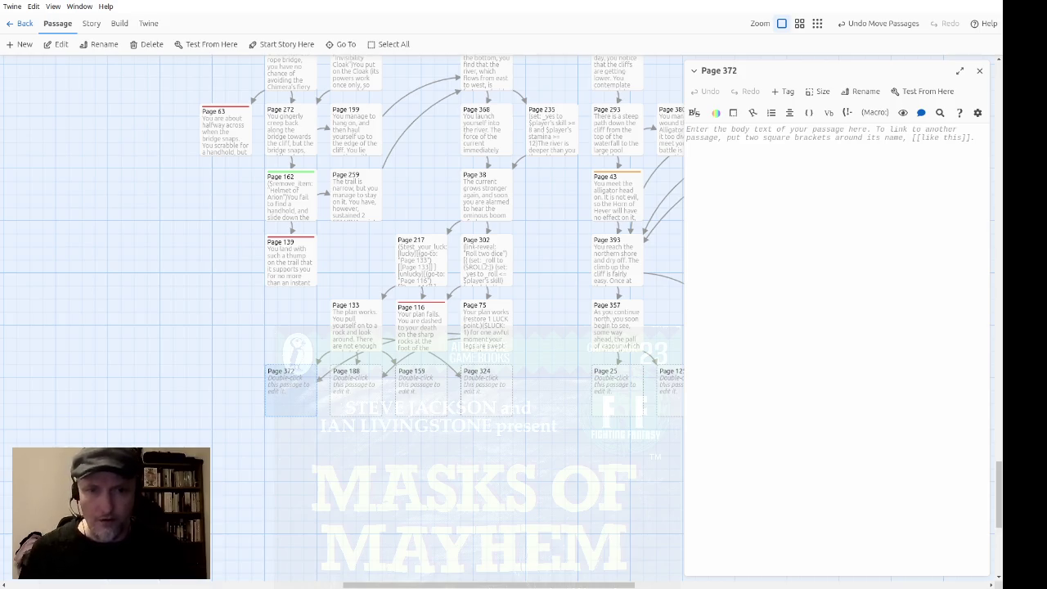
# Check the Boots of Agility choices on Page 133
pyautogui.doubleClick(358, 338)
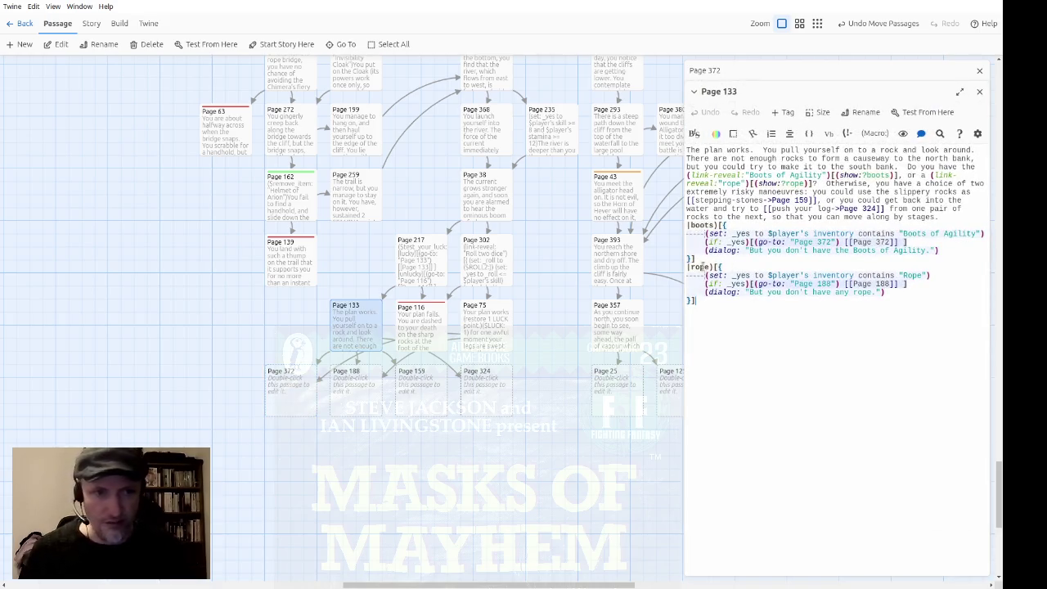
pyautogui.moveTo(947, 250); pyautogui.dragTo(710, 242)
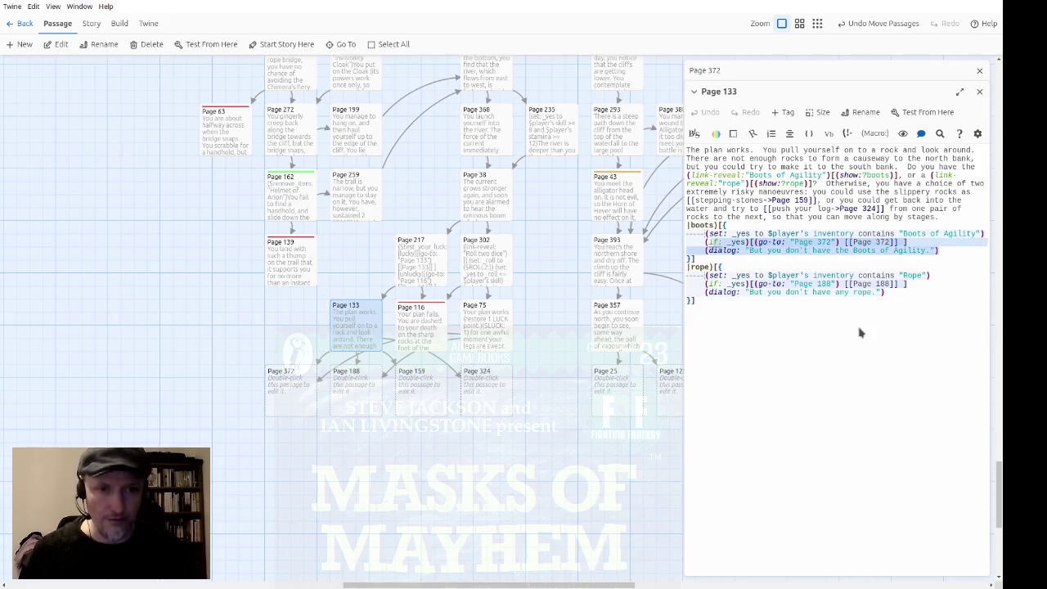
pyautogui.click(979, 70)
pyautogui.click(979, 70)
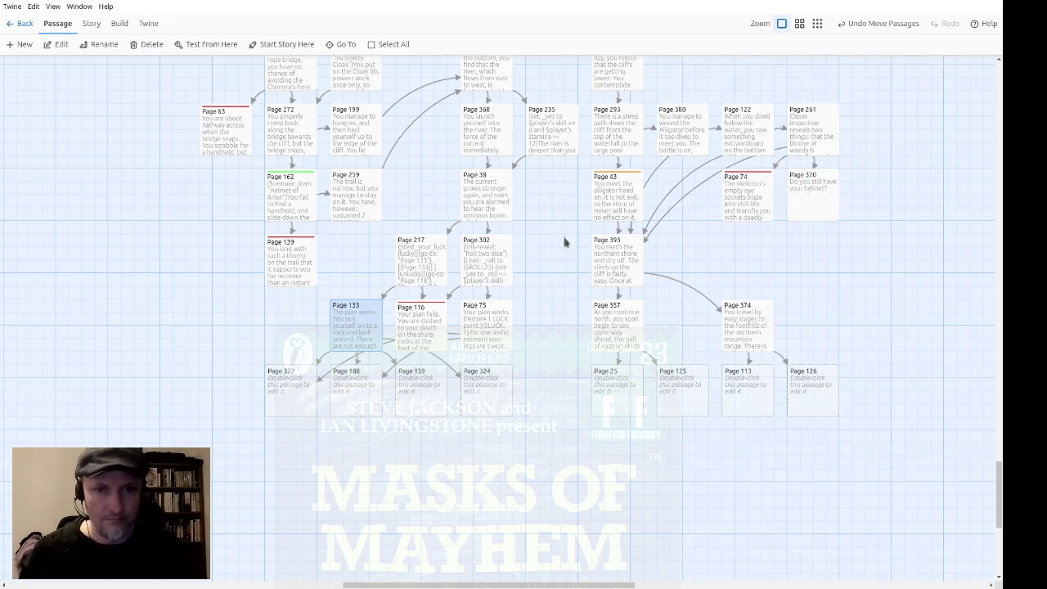
# Write Page 372: 'You step safely from rock to slippery rock, until you reach the [[south bank->Page 293]].'
pyautogui.doubleClick(312, 381)
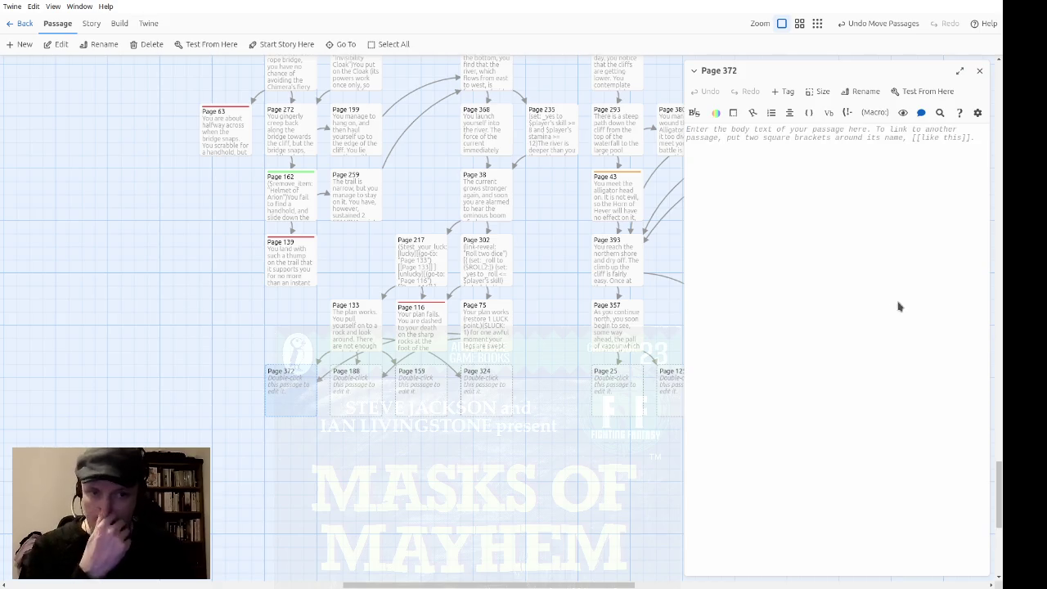
pyautogui.write('You step safely from rock to slippery r')
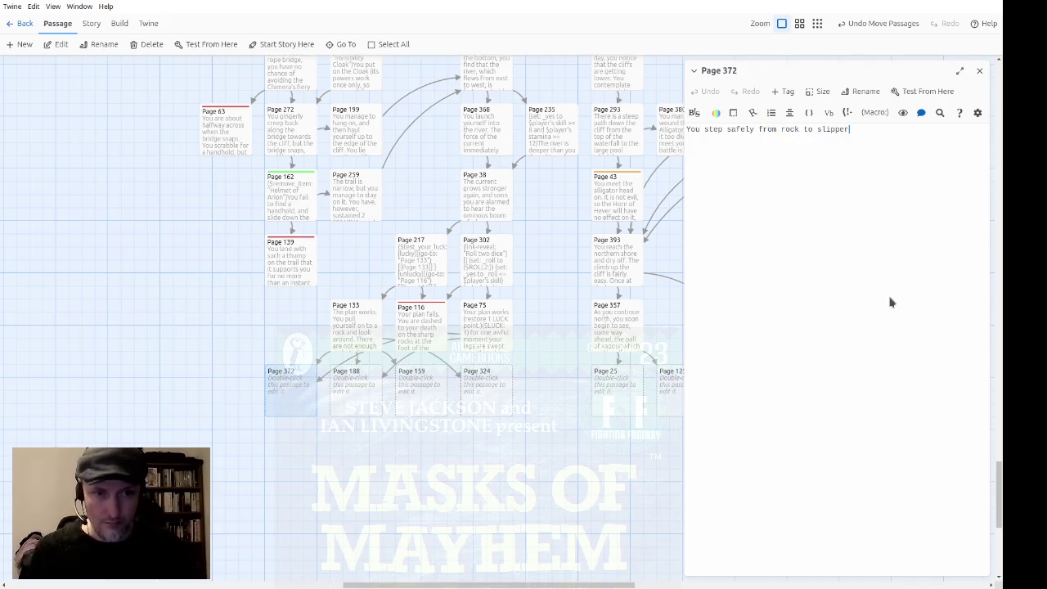
pyautogui.write('ock')
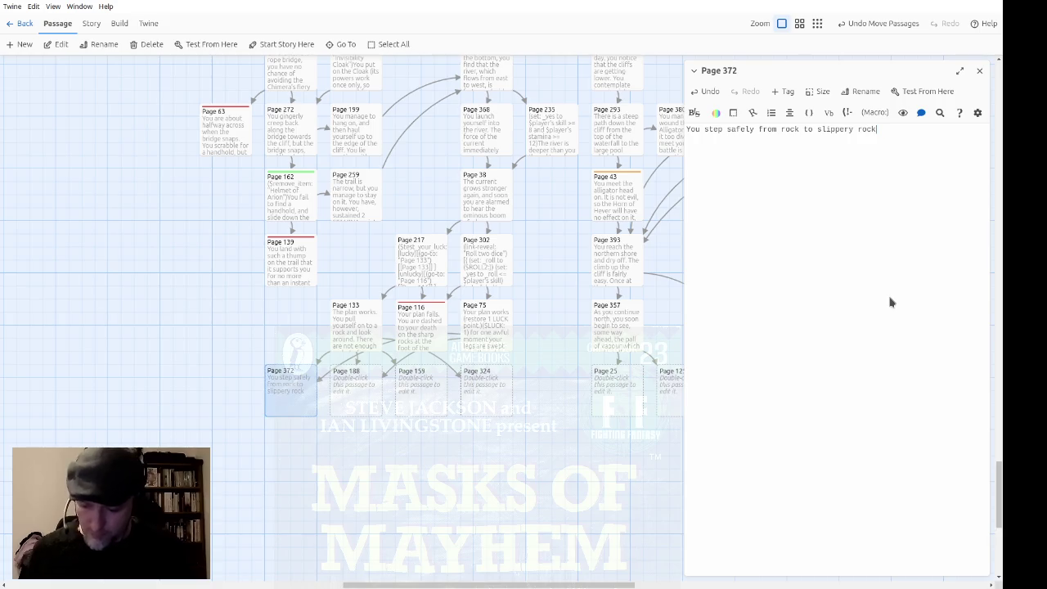
pyautogui.write(', until')
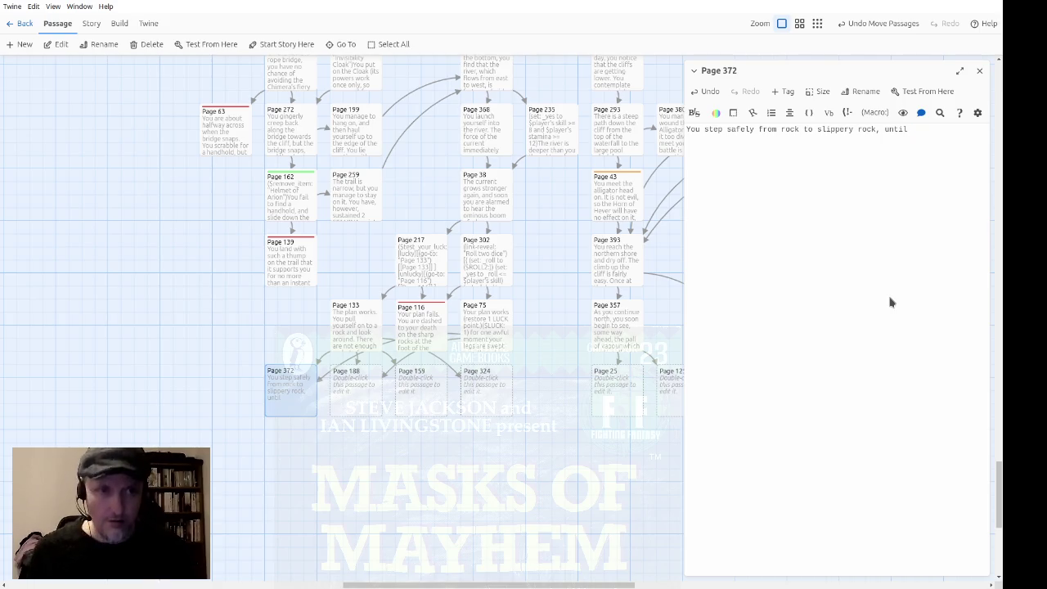
pyautogui.write(' you reach th')
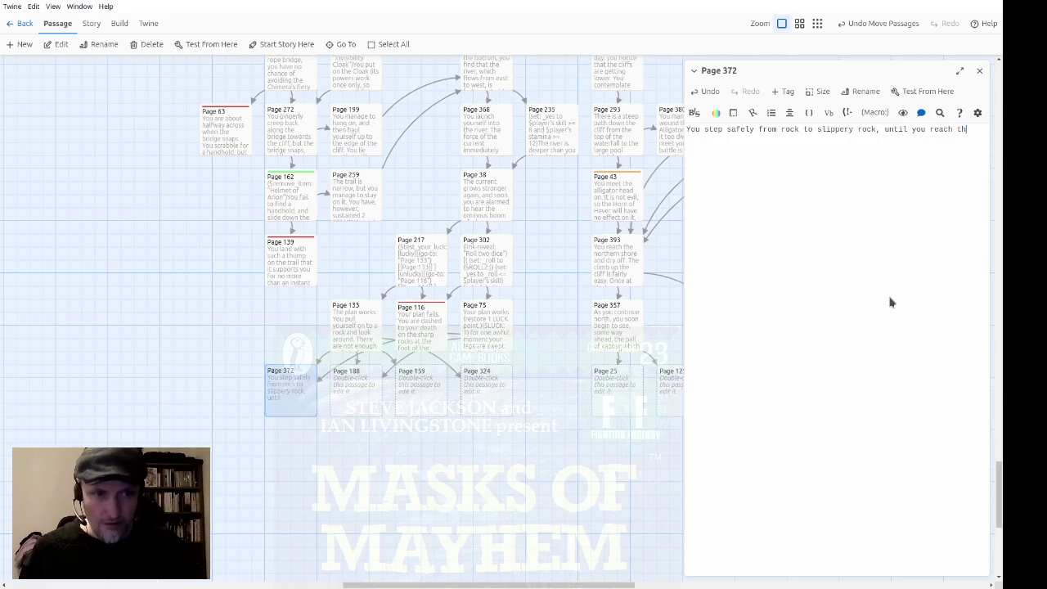
pyautogui.write('e so')
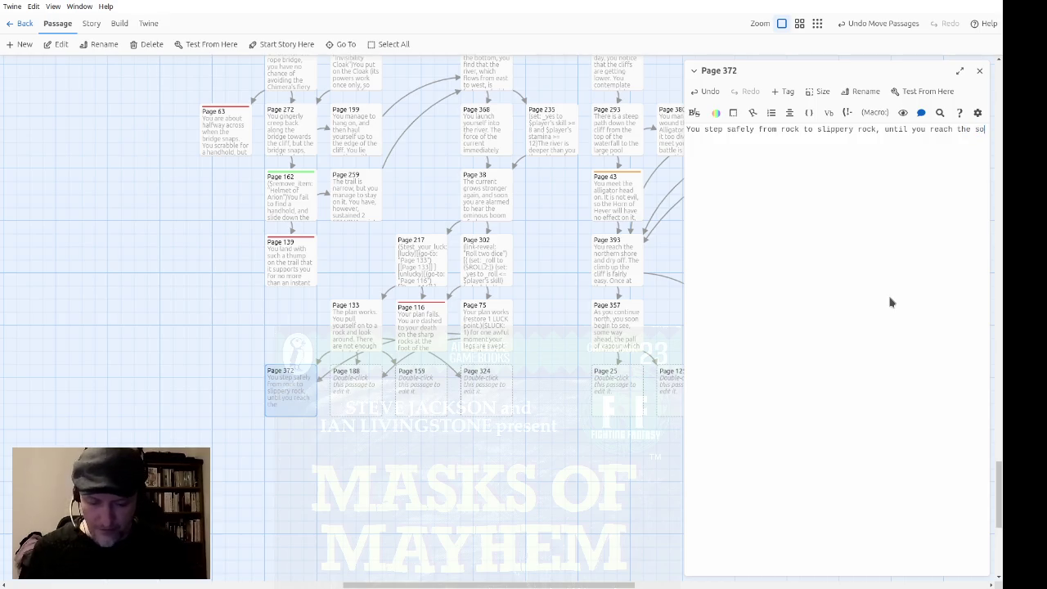
pyautogui.write('uth bank.')
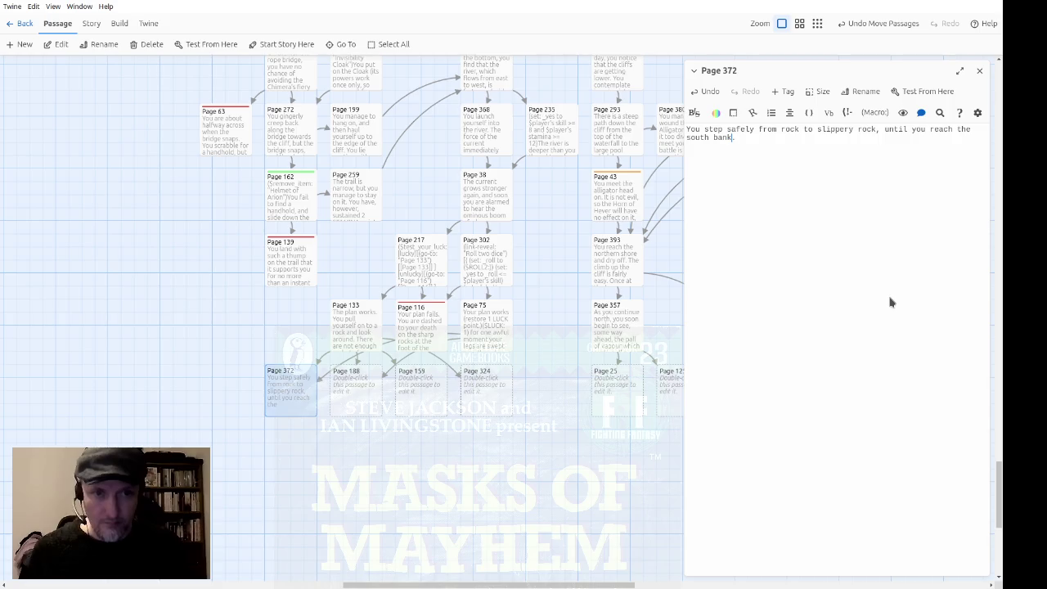
pyautogui.hotkey('ctrl', 'Left')
pyautogui.hotkey('ctrl', 'Left')
pyautogui.write('[[')
pyautogui.press('BackSpace')
pyautogui.write('->Page ')
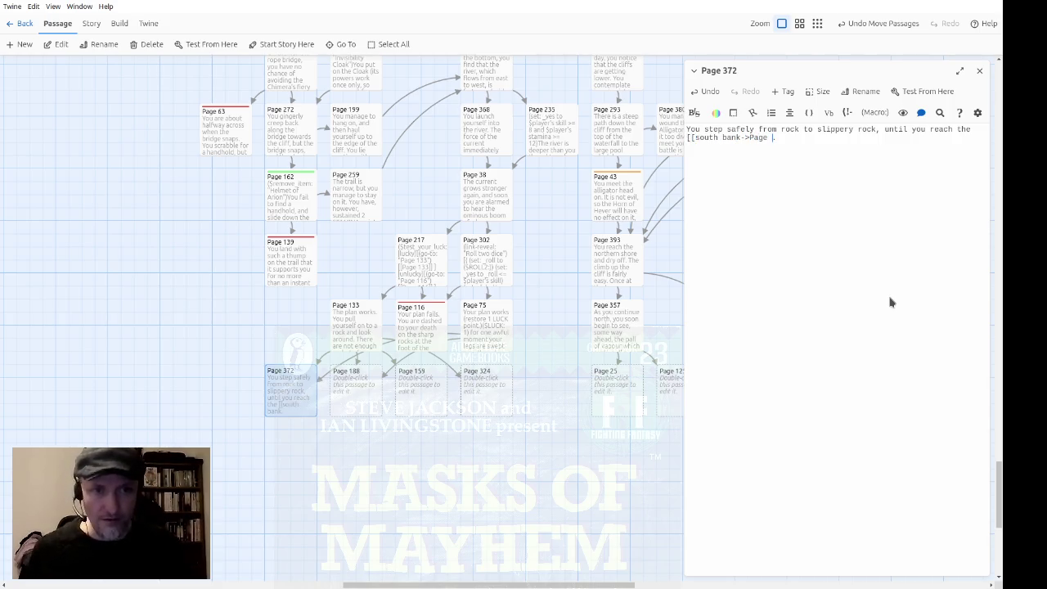
pyautogui.write('293]].')
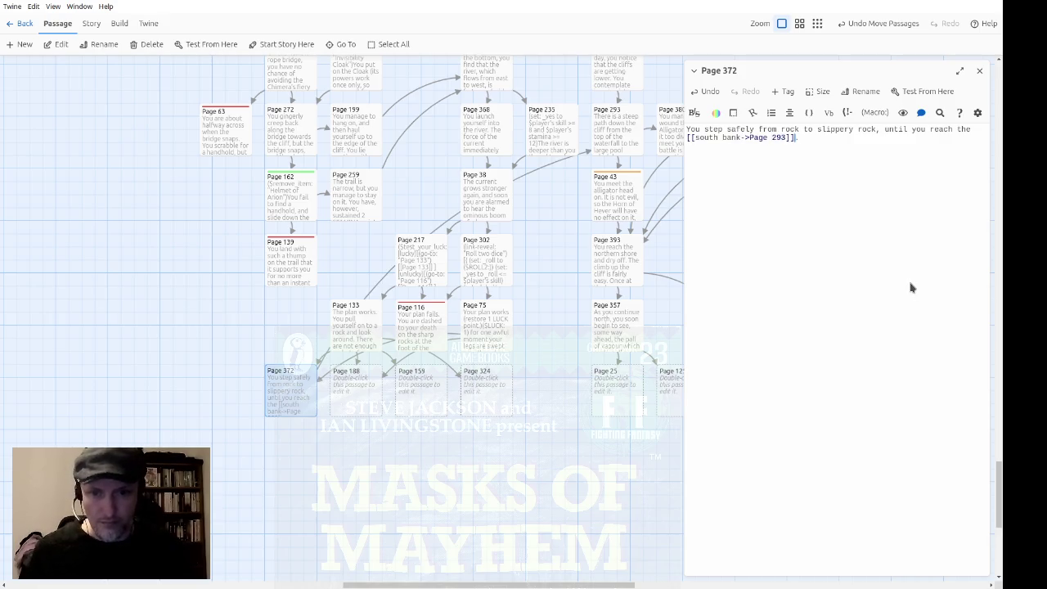
pyautogui.click(980, 75)
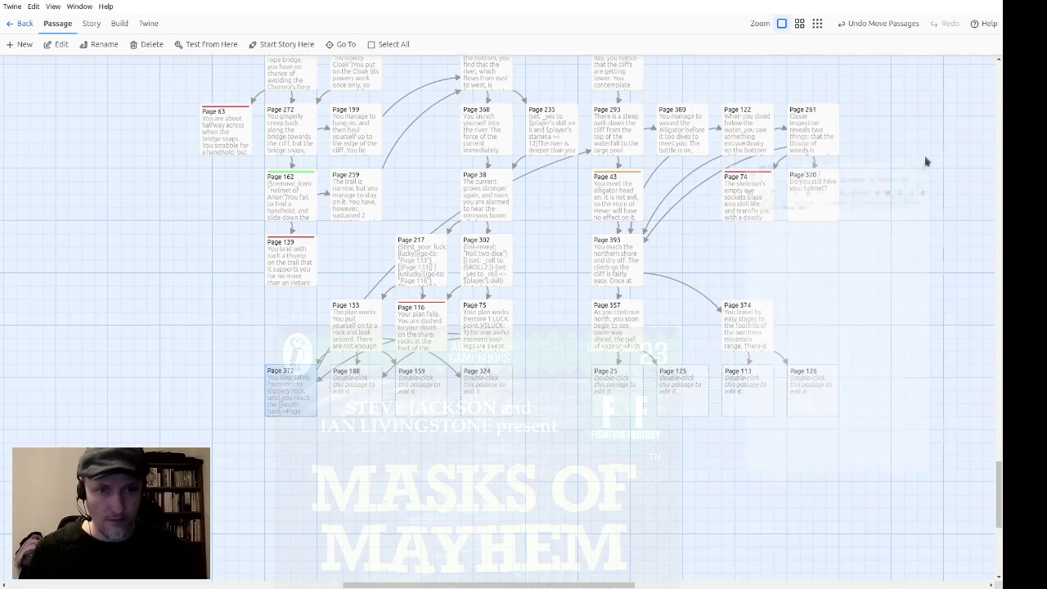
# Select the nine passages from Page 380 to Page 126 and check Page 126
pyautogui.moveTo(883, 362); pyautogui.dragTo(816, 397)
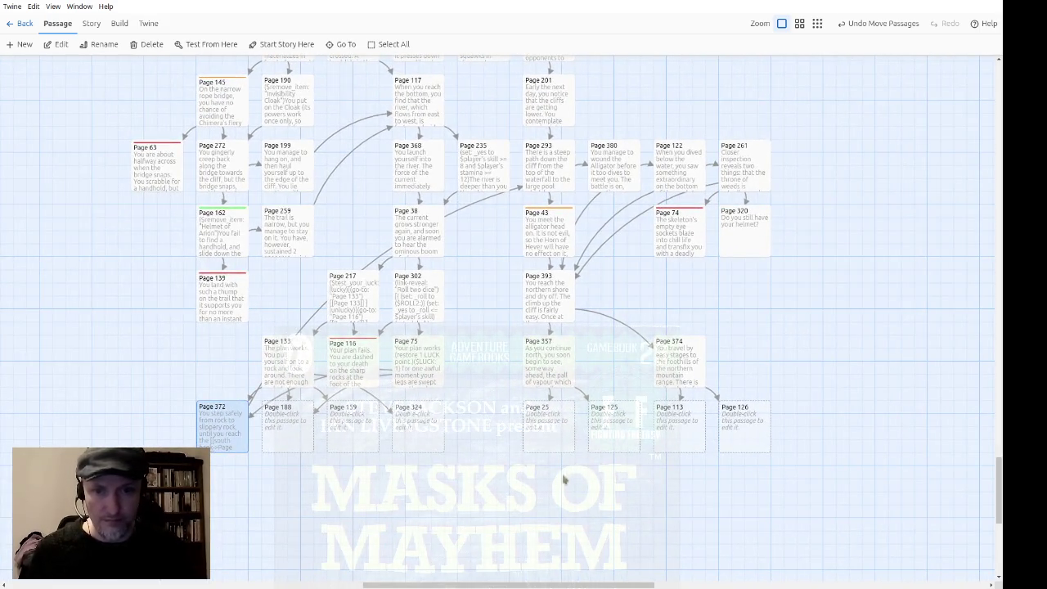
pyautogui.moveTo(869, 455)
pyautogui.mouseDown()
pyautogui.moveTo(674, 318)
pyautogui.moveTo(577, 172)
pyautogui.mouseUp()
pyautogui.moveTo(870, 438)
pyautogui.mouseDown()
pyautogui.moveTo(864, 453)
pyautogui.moveTo(591, 236)
pyautogui.moveTo(668, 285)
pyautogui.moveTo(857, 349)
pyautogui.mouseUp()
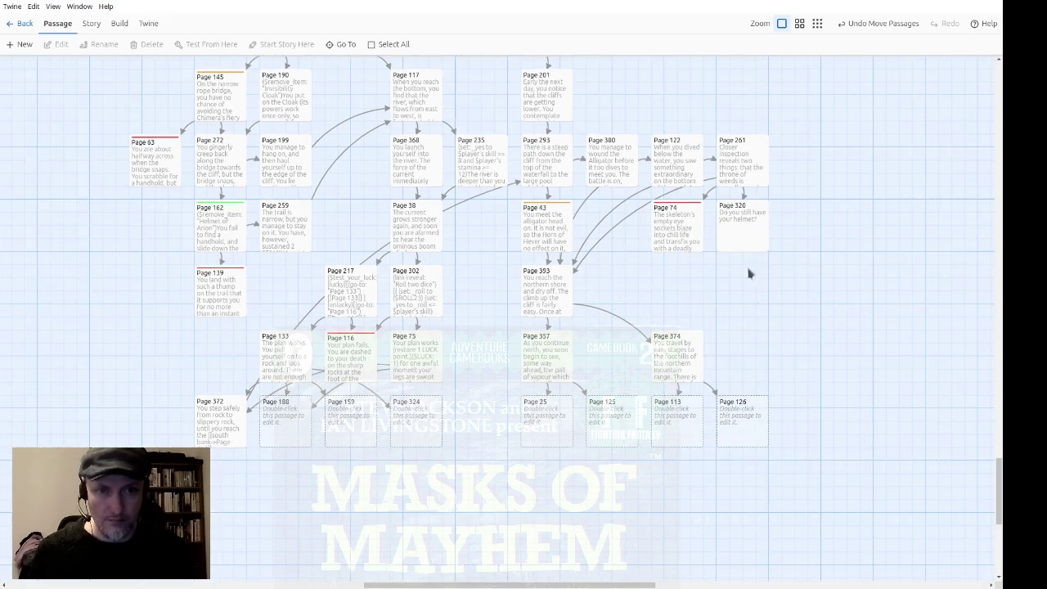
pyautogui.doubleClick(756, 408)
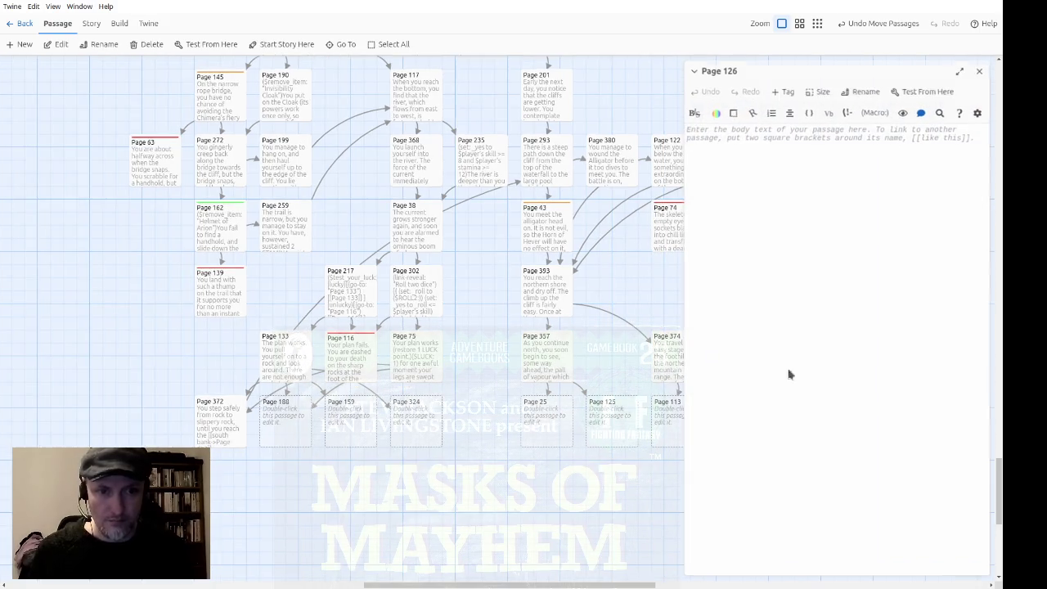
pyautogui.click(979, 71)
# Move fourteen passages further down the map and put Page 201 beside Page 327
pyautogui.moveTo(784, 442)
pyautogui.mouseDown()
pyautogui.moveTo(650, 332)
pyautogui.moveTo(521, 135)
pyautogui.moveTo(548, 273)
pyautogui.moveTo(544, 491)
pyautogui.moveTo(522, 509)
pyautogui.moveTo(531, 517)
pyautogui.moveTo(469, 530)
pyautogui.moveTo(530, 501)
pyautogui.moveTo(532, 377)
pyautogui.moveTo(549, 432)
pyautogui.moveTo(537, 475)
pyautogui.moveTo(593, 476)
pyautogui.moveTo(479, 476)
pyautogui.moveTo(782, 476)
pyautogui.moveTo(603, 476)
pyautogui.moveTo(579, 555)
pyautogui.moveTo(480, 560)
pyautogui.moveTo(550, 547)
pyautogui.moveTo(557, 509)
pyautogui.moveTo(534, 493)
pyautogui.mouseUp()
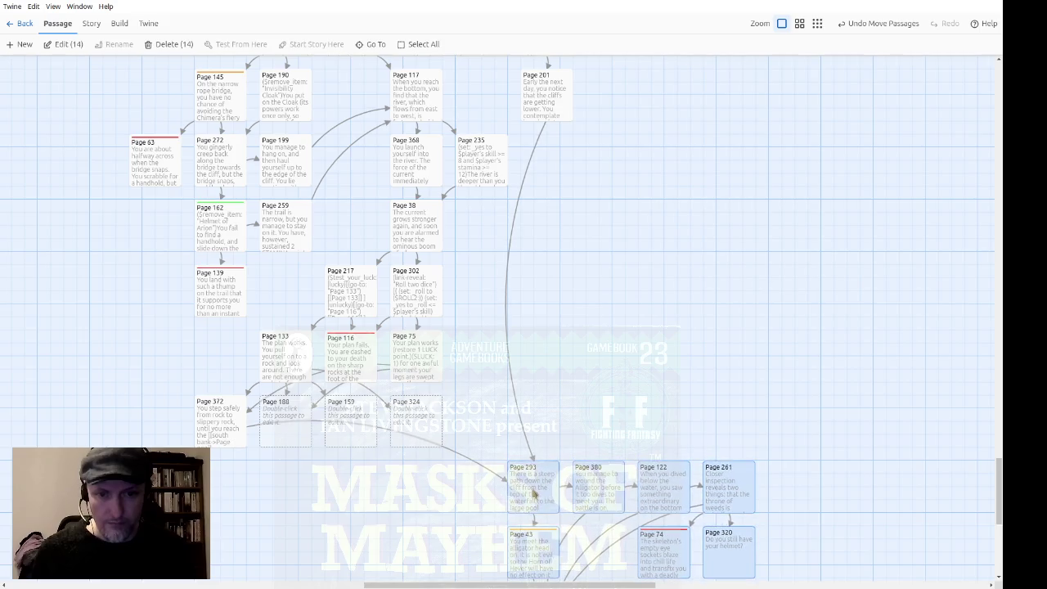
pyautogui.scroll(5, 663, 330)
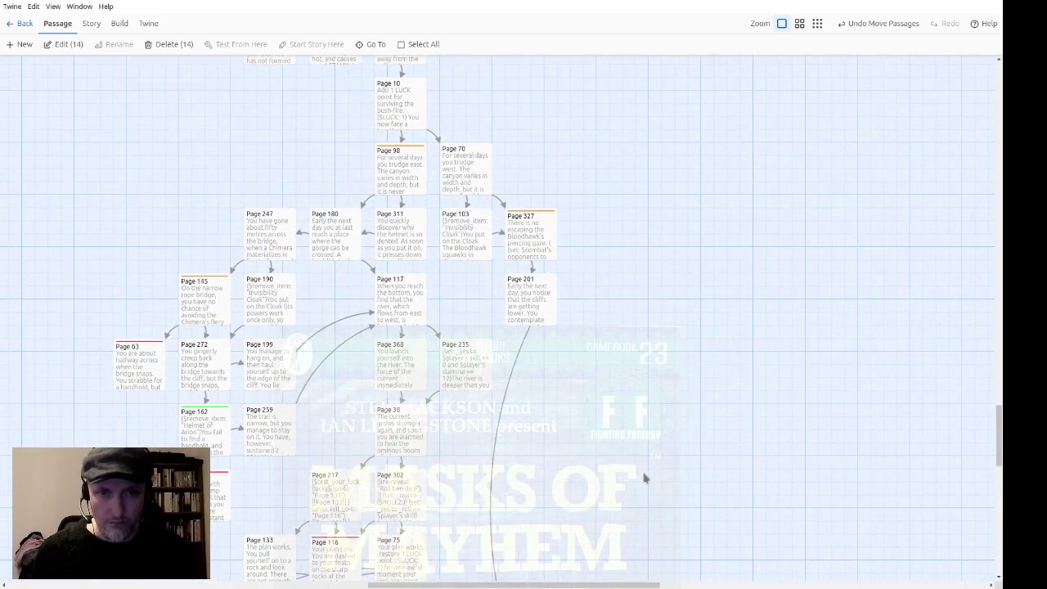
pyautogui.click(647, 488)
pyautogui.scroll(-2, 646, 458)
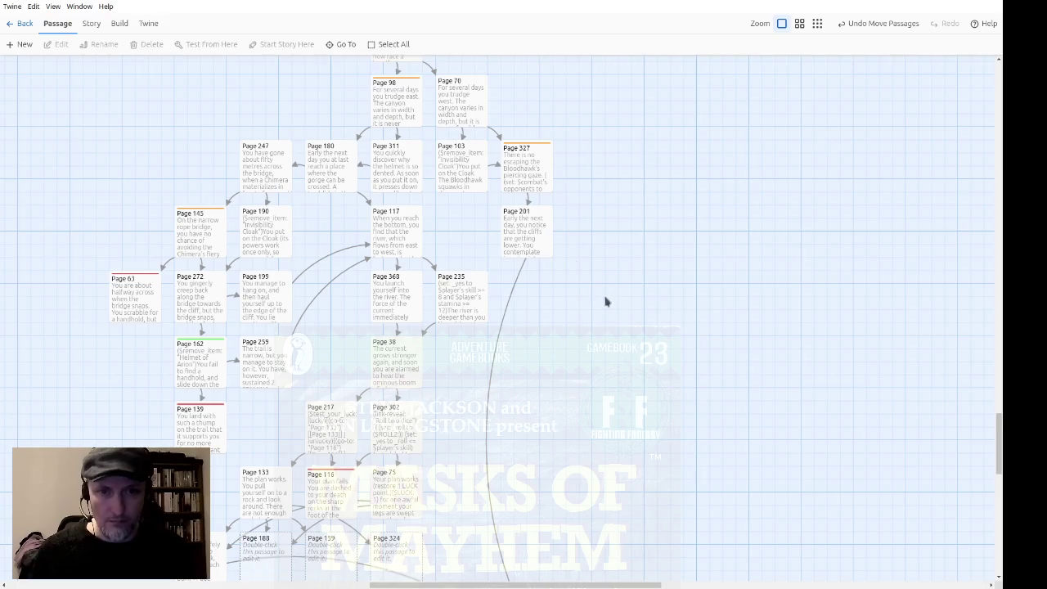
pyautogui.scroll(-2, 607, 245)
pyautogui.moveTo(545, 136)
pyautogui.mouseDown()
pyautogui.moveTo(556, 346)
pyautogui.moveTo(553, 325)
pyautogui.moveTo(533, 327)
pyautogui.moveTo(556, 327)
pyautogui.moveTo(582, 178)
pyautogui.moveTo(614, 161)
pyautogui.moveTo(690, 273)
pyautogui.moveTo(619, 229)
pyautogui.moveTo(601, 161)
pyautogui.moveTo(611, 154)
pyautogui.mouseUp()
# Open the still-empty Page 188 passage to write its text
pyautogui.scroll(2, 690, 273)
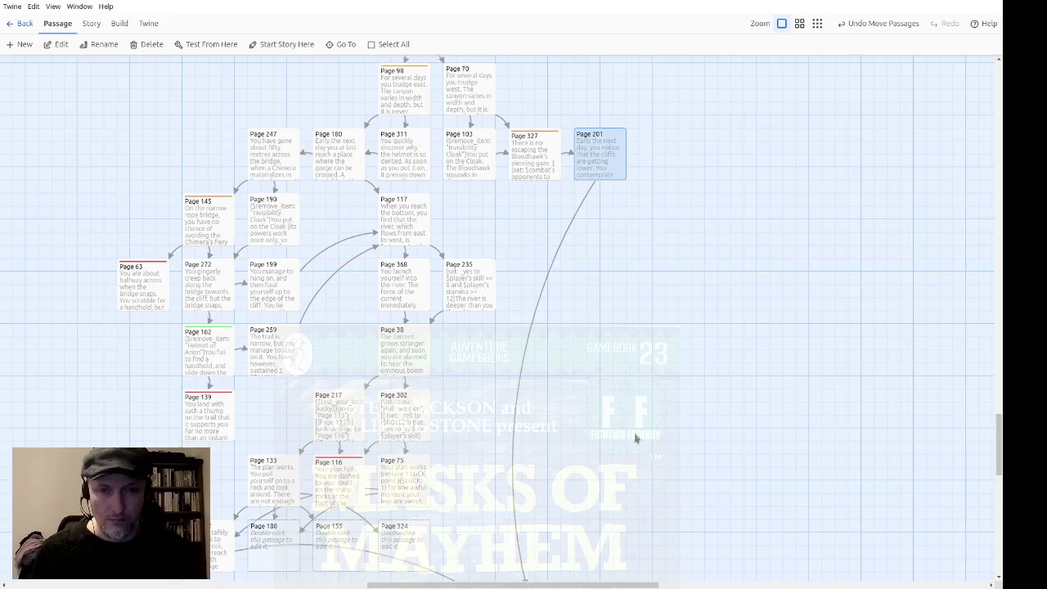
pyautogui.scroll(-3, 643, 297)
pyautogui.scroll(2, 589, 339)
pyautogui.hscroll(-1, 589, 339)
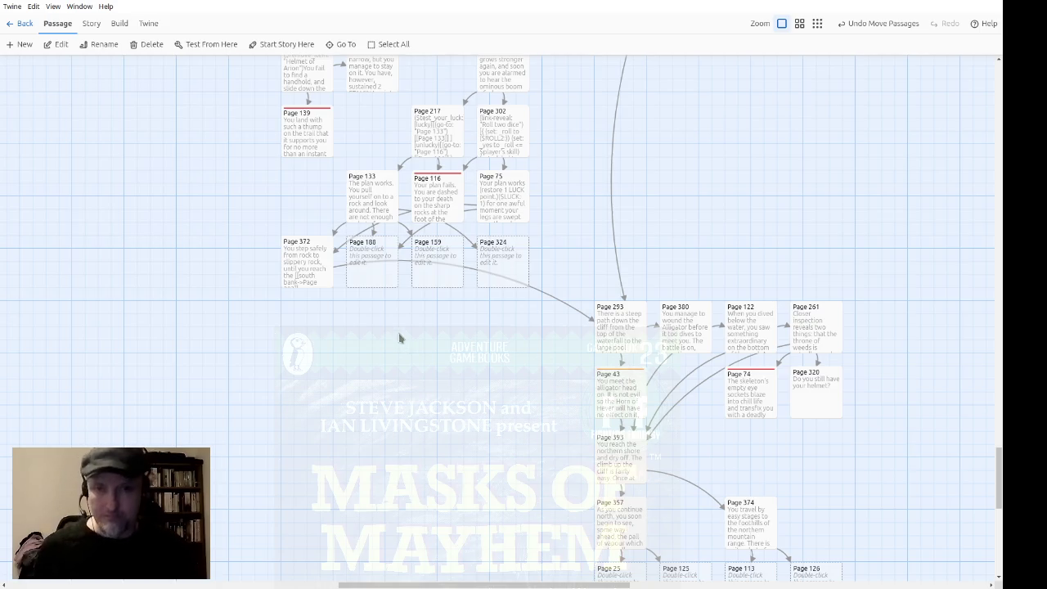
pyautogui.doubleClick(377, 283)
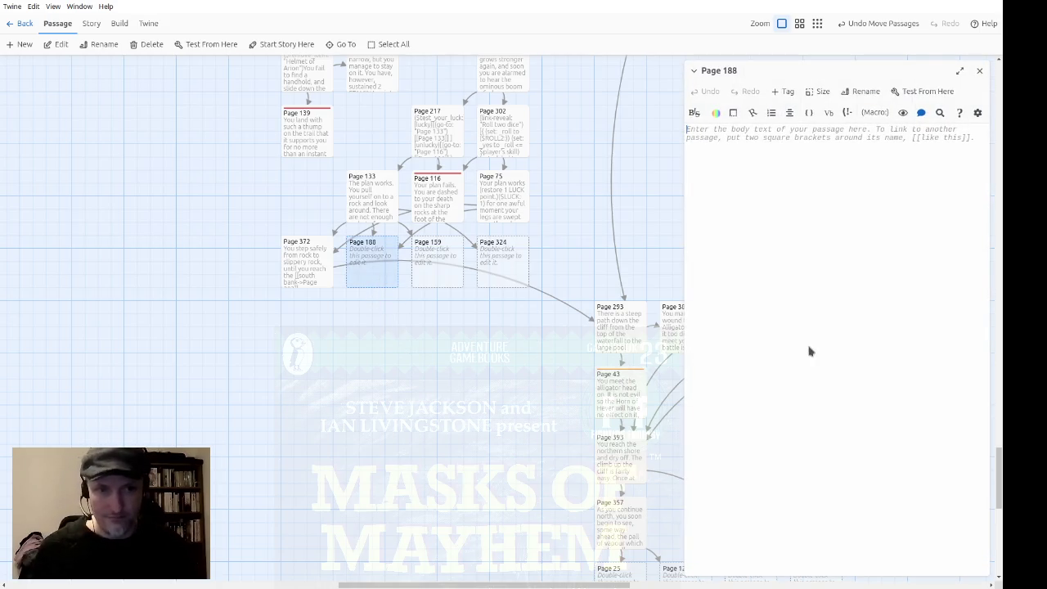
# Write Page 188's opening: lasso each successive rock, hold the rope, four rocks to pass over
pyautogui.write('You decide that the bve')
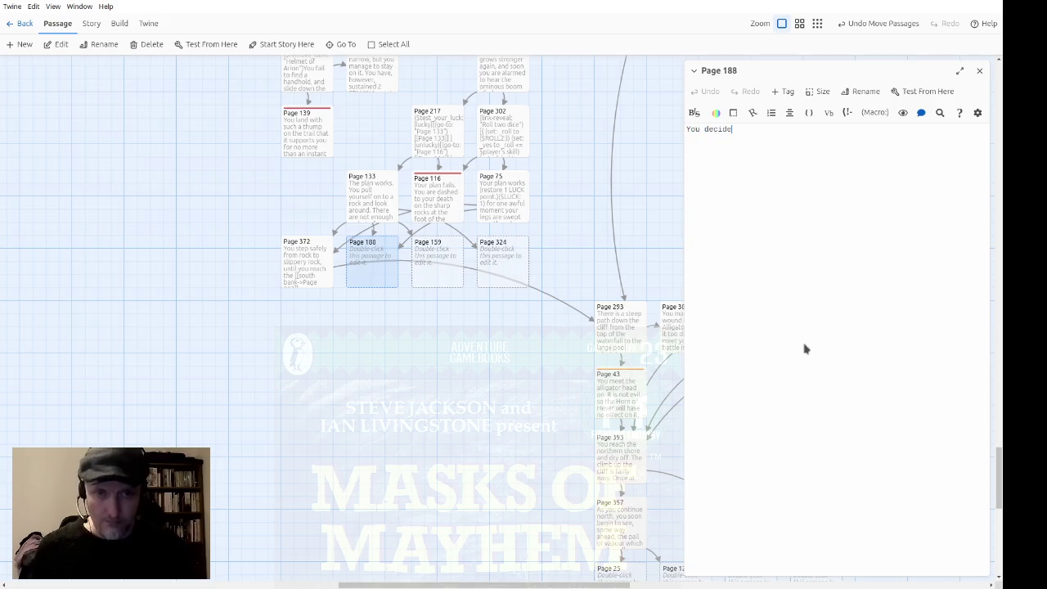
pyautogui.write('st')
pyautogui.press('BackSpace')
pyautogui.press('BackSpace')
pyautogui.press('BackSpace')
pyautogui.write('est bet is to ')
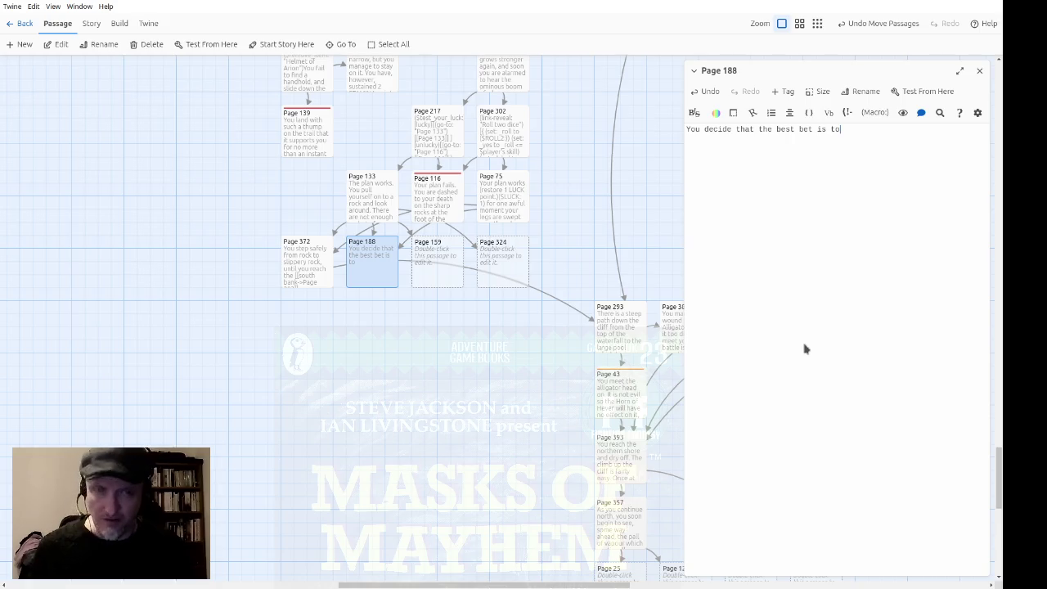
pyautogui.write('lasso ea')
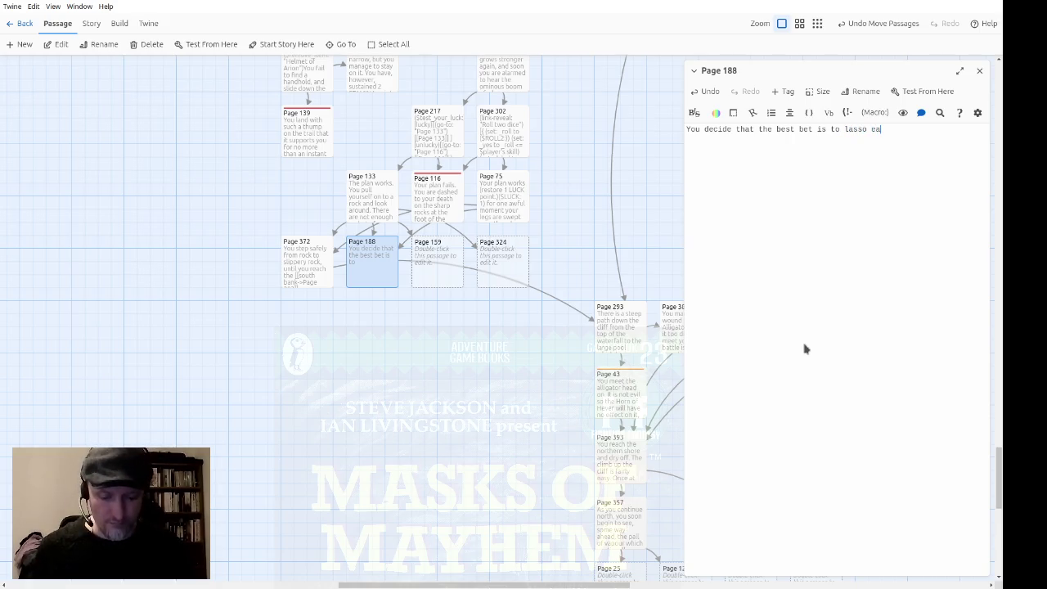
pyautogui.write('ch successive ')
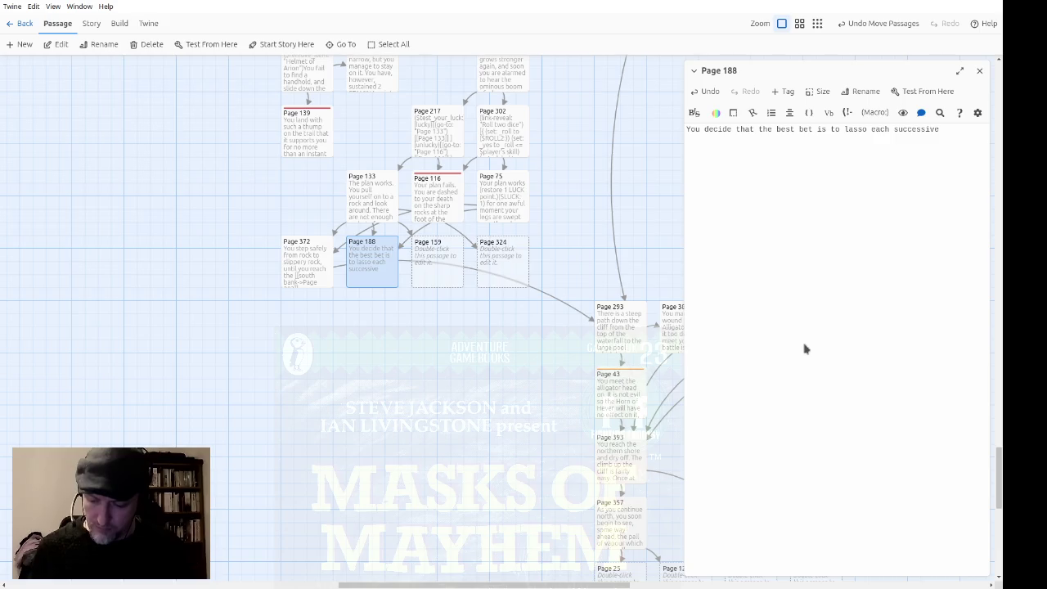
pyautogui.write('rock and ')
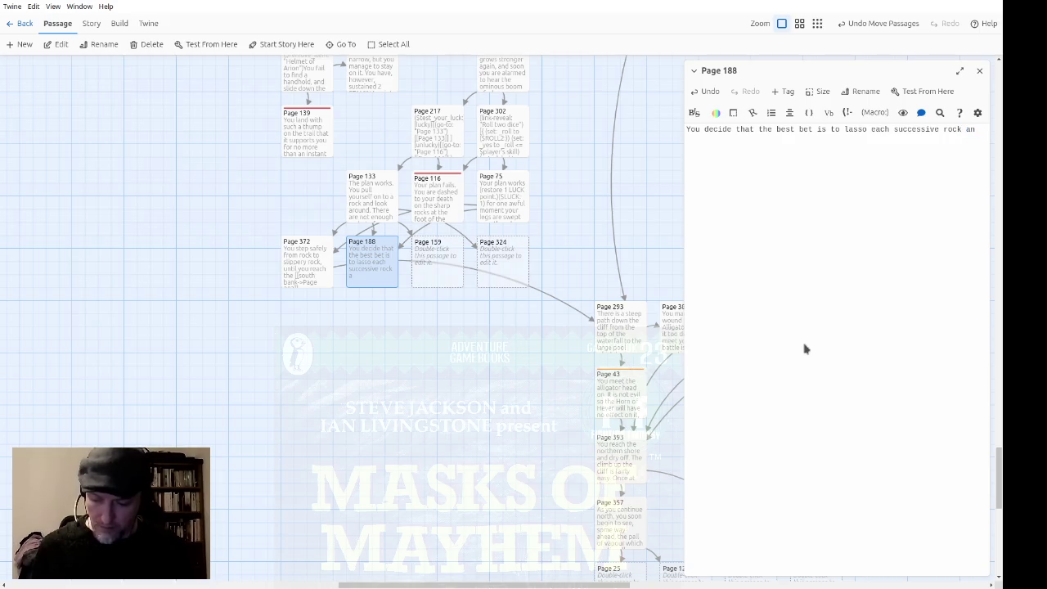
pyautogui.write('hold ')
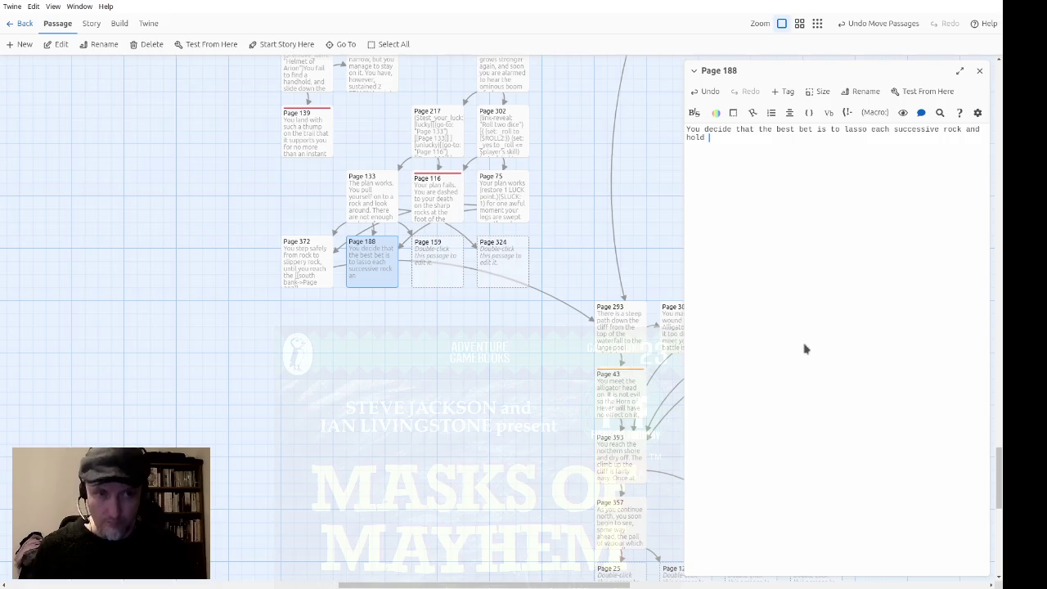
pyautogui.write('on to the rope')
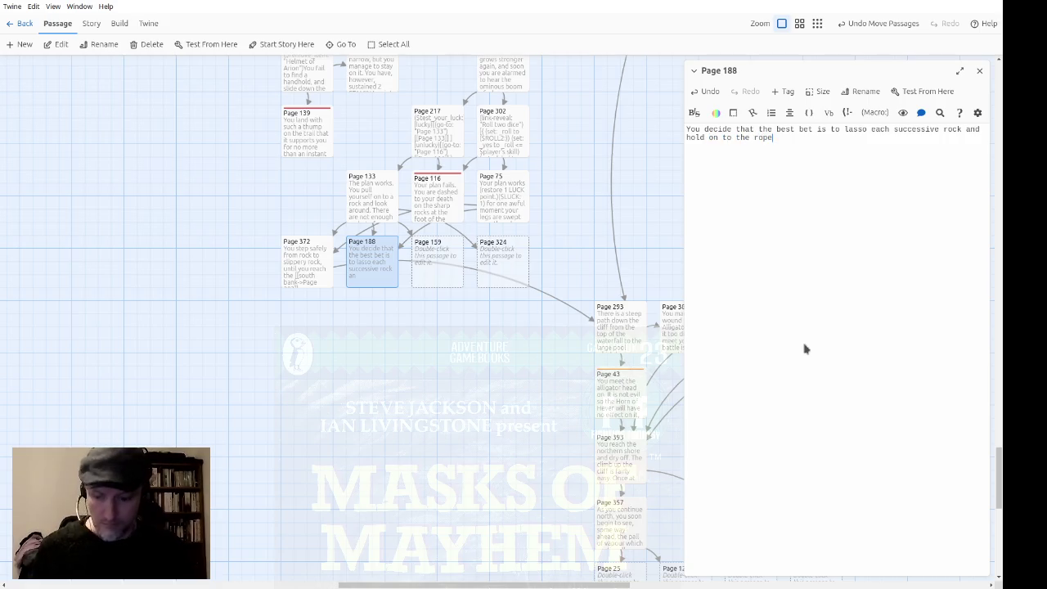
pyautogui.write(' while ')
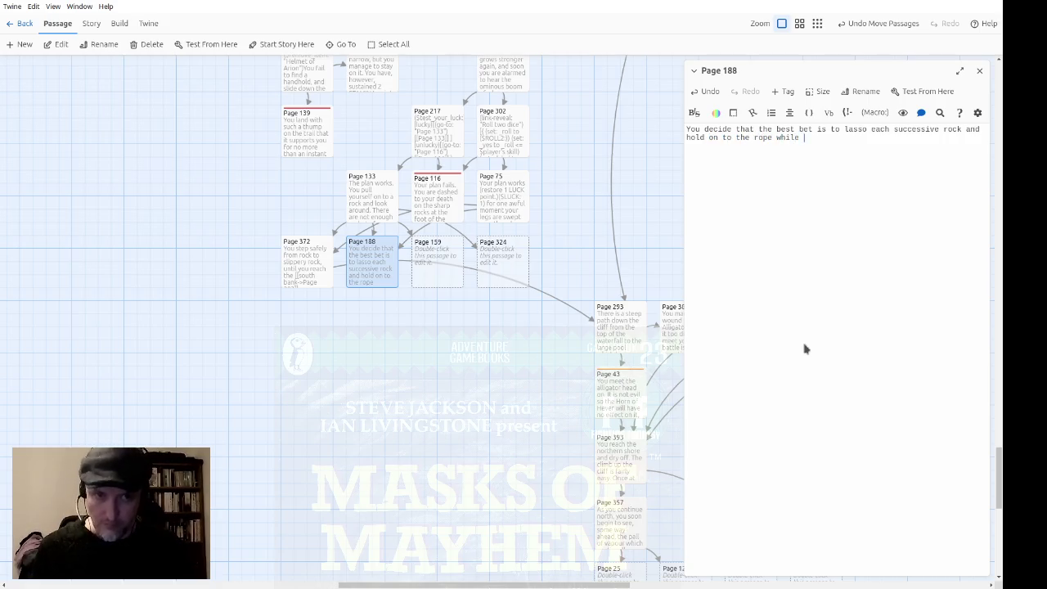
pyautogui.write('you step from ro')
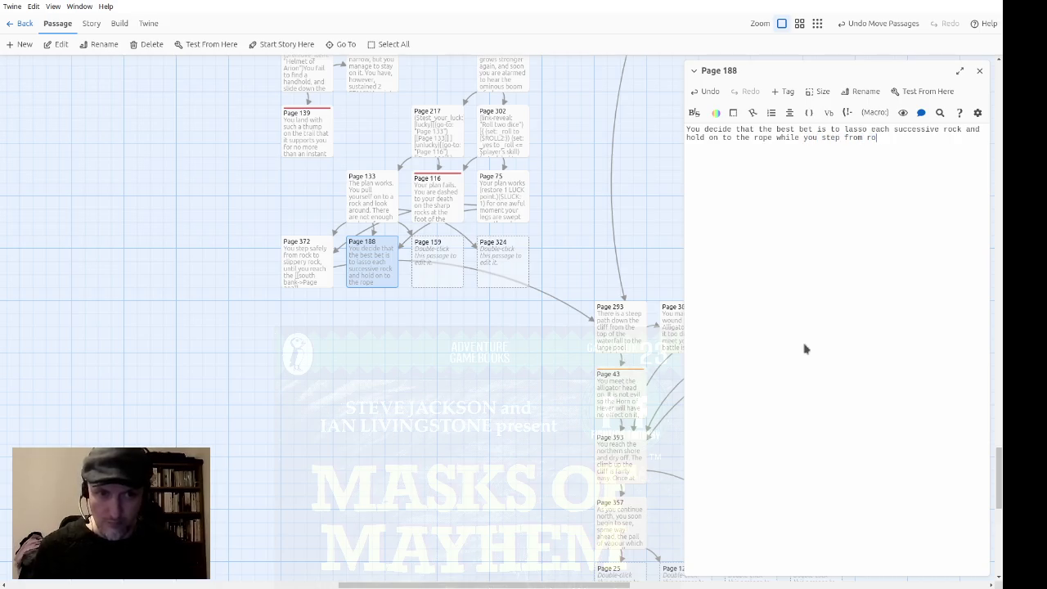
pyautogui.write('ck to slipp')
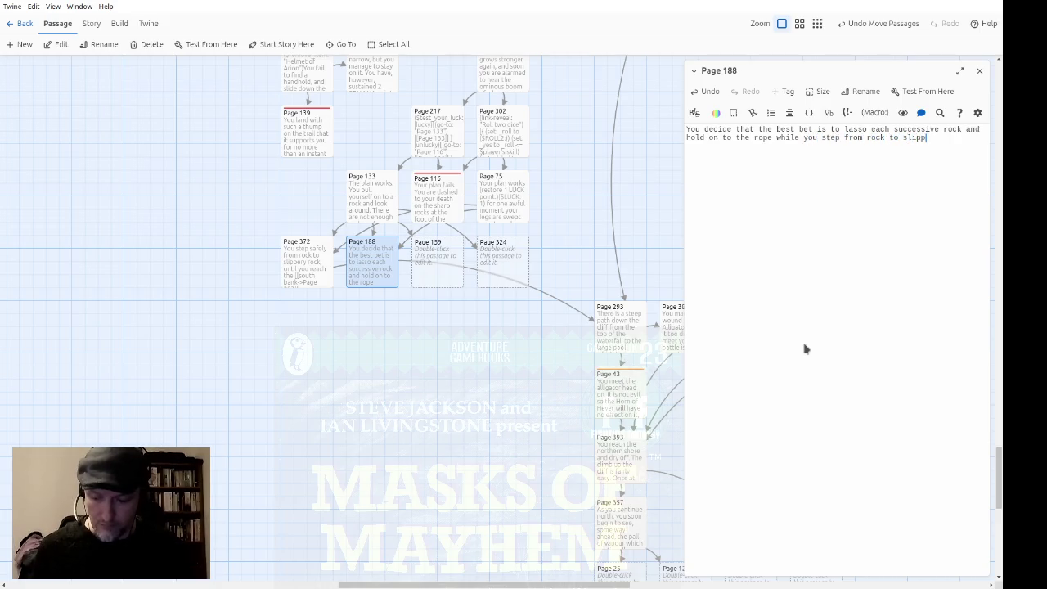
pyautogui.write('ery rock')
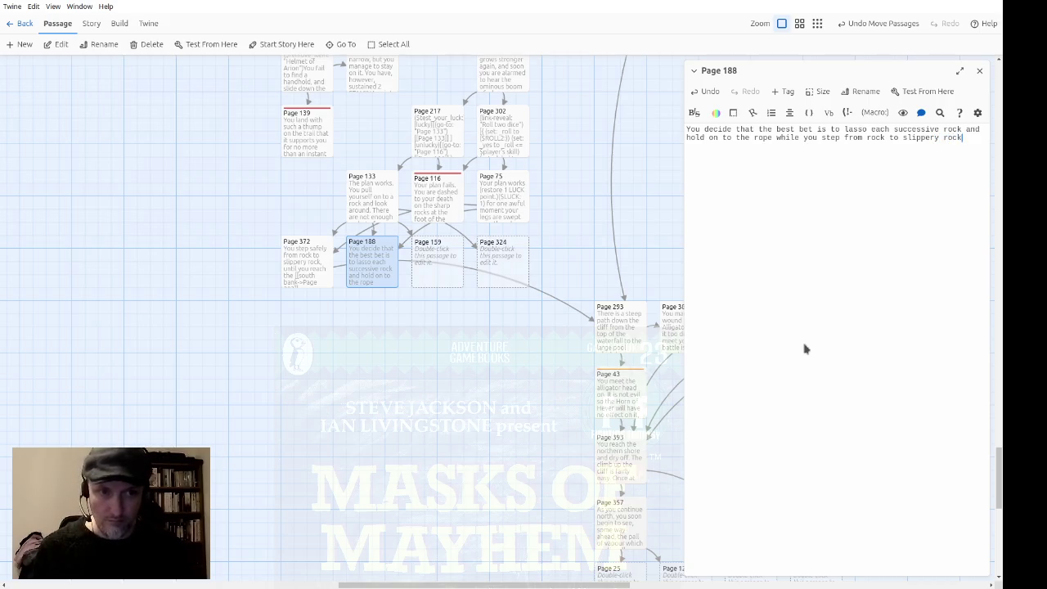
pyautogui.write(', just in case you fall in.  ')
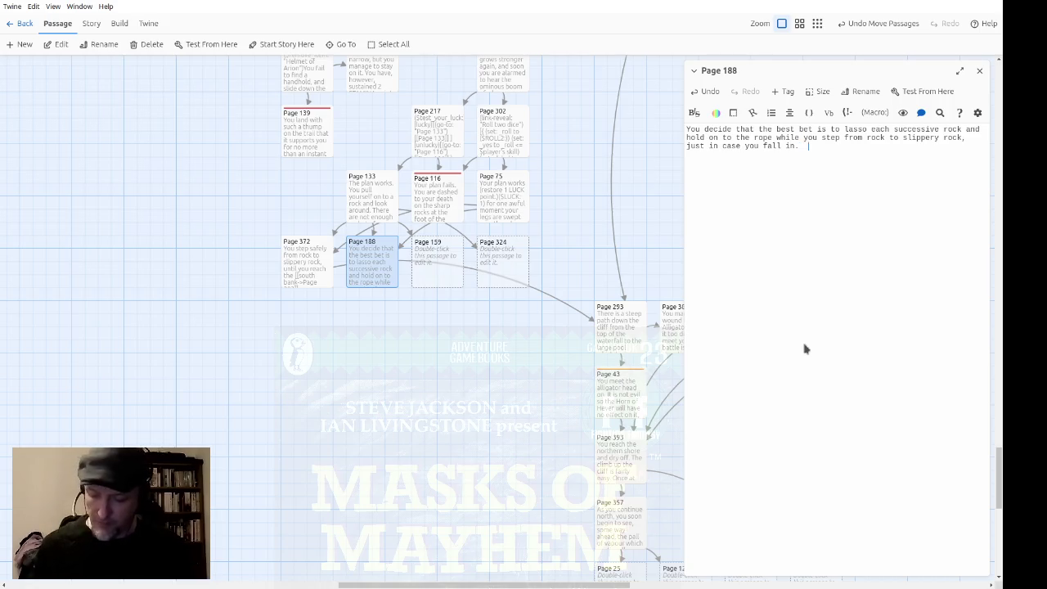
pyautogui.write('There')
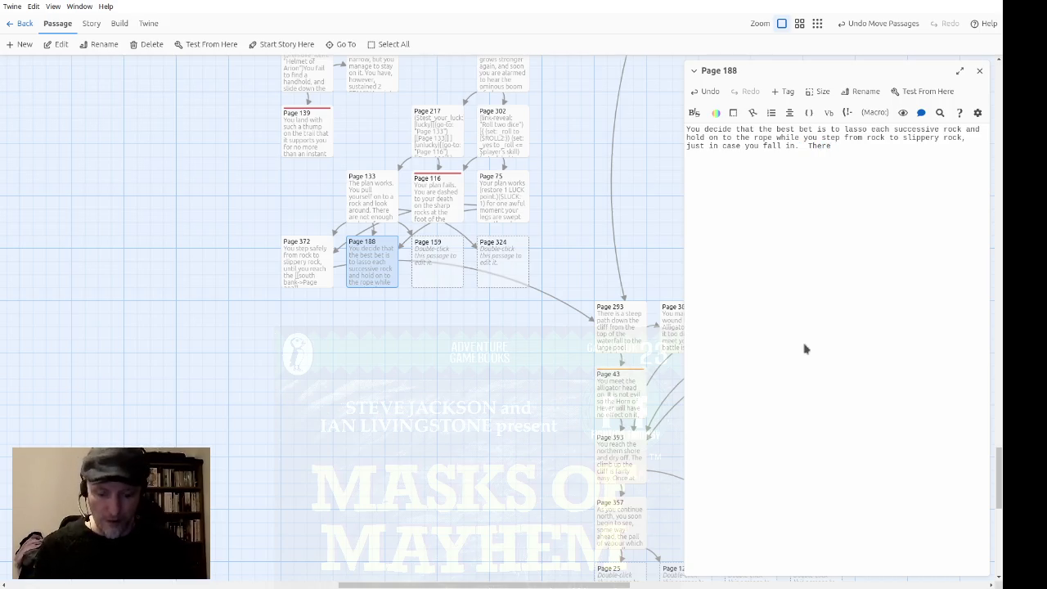
pyautogui.write(' are four roc')
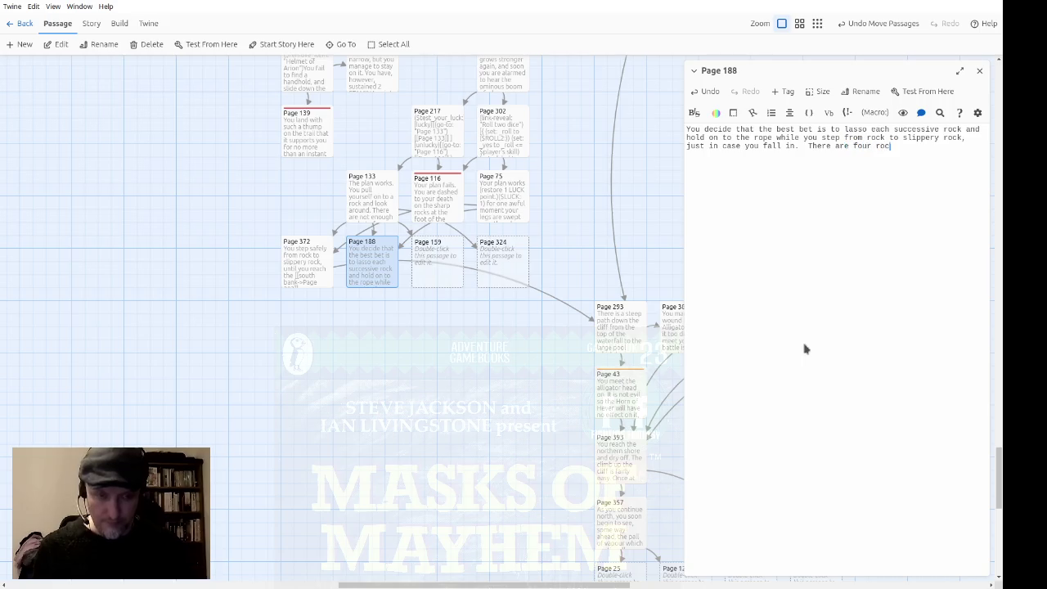
pyautogui.write('ks to pass over.')
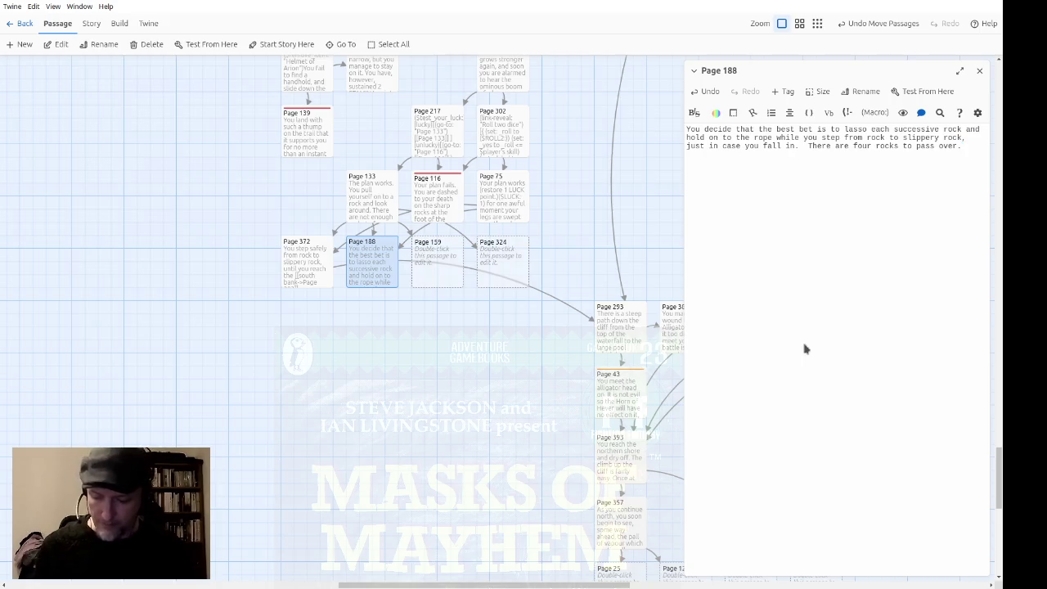
pyautogui.write('Ro')
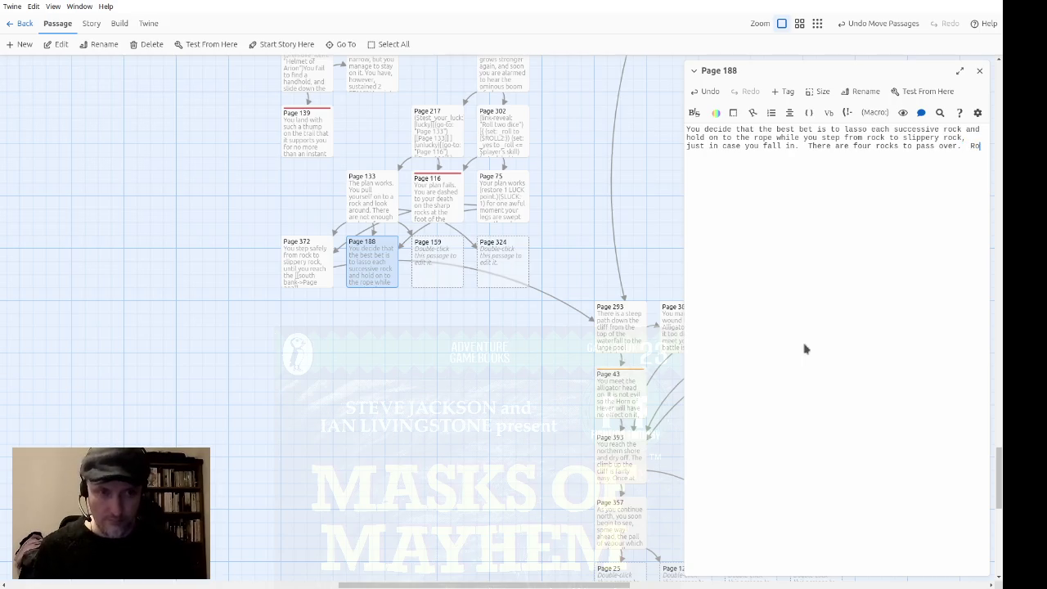
pyautogui.write('ll one die four')
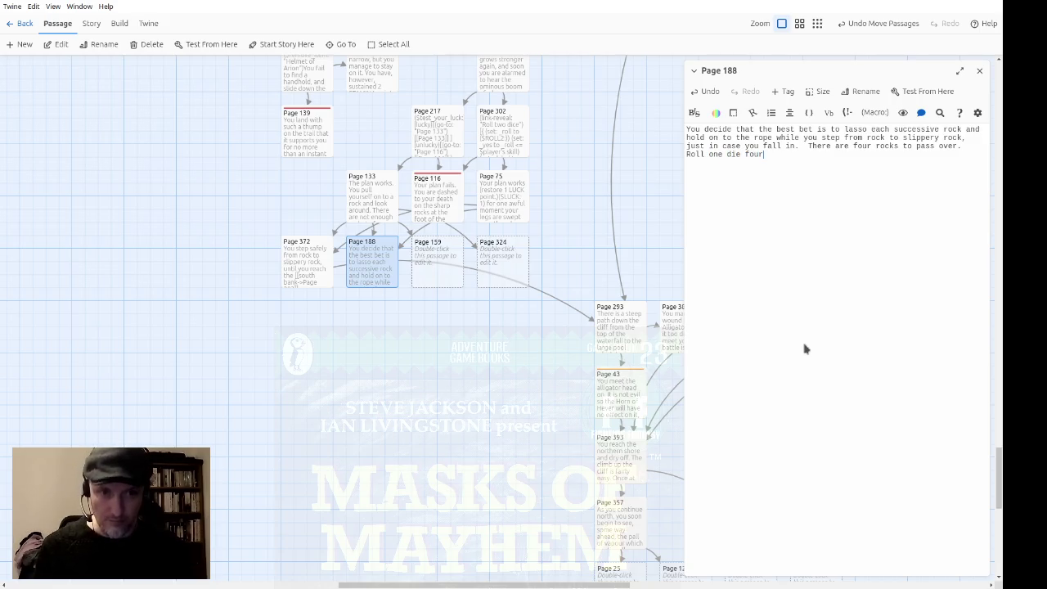
pyautogui.write(' time.  If')
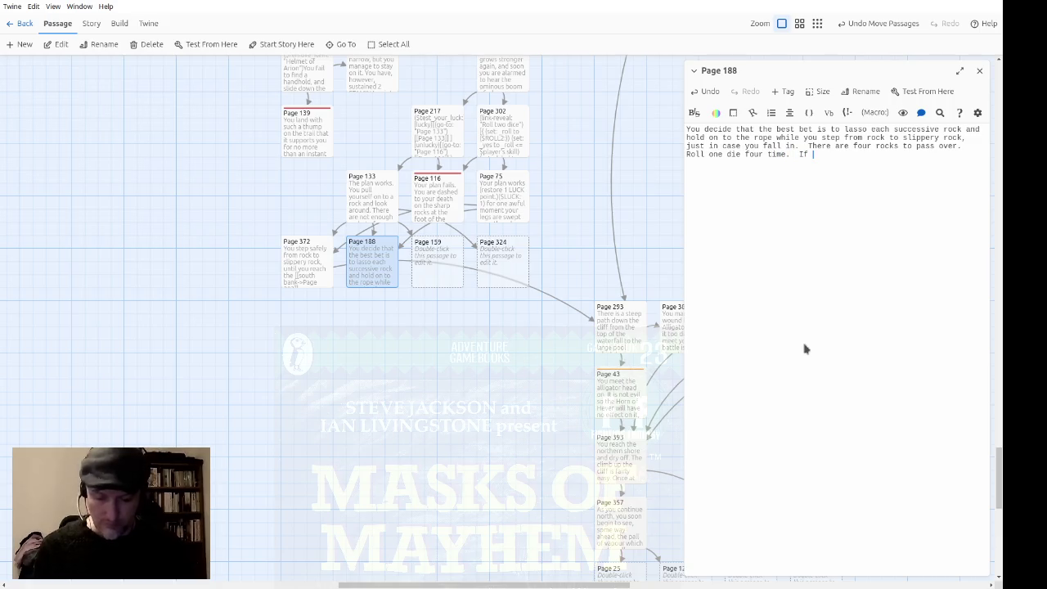
pyautogui.write('you ever roll 1')
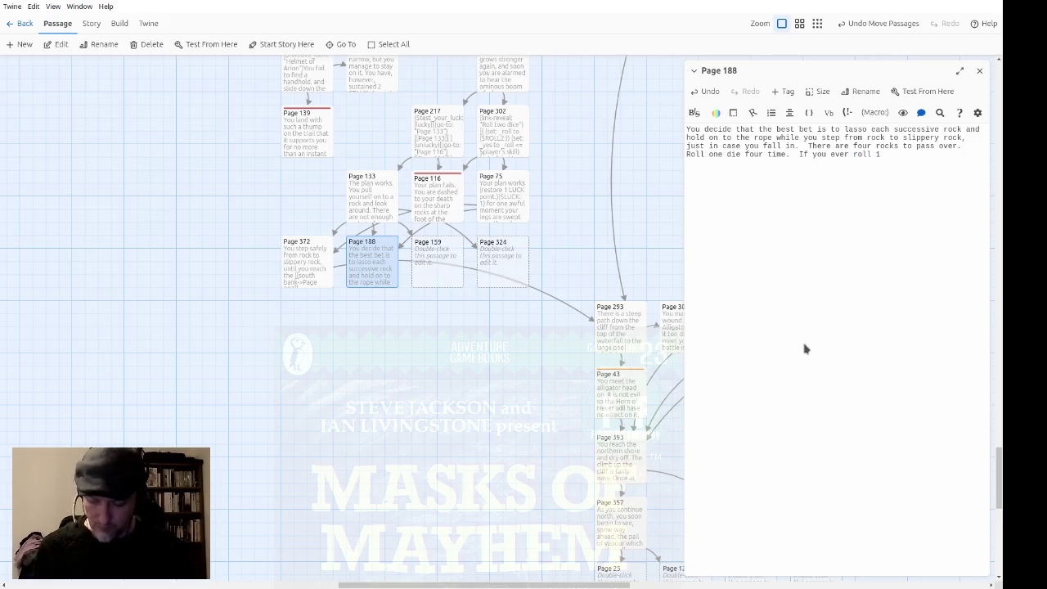
pyautogui.write(', you ')
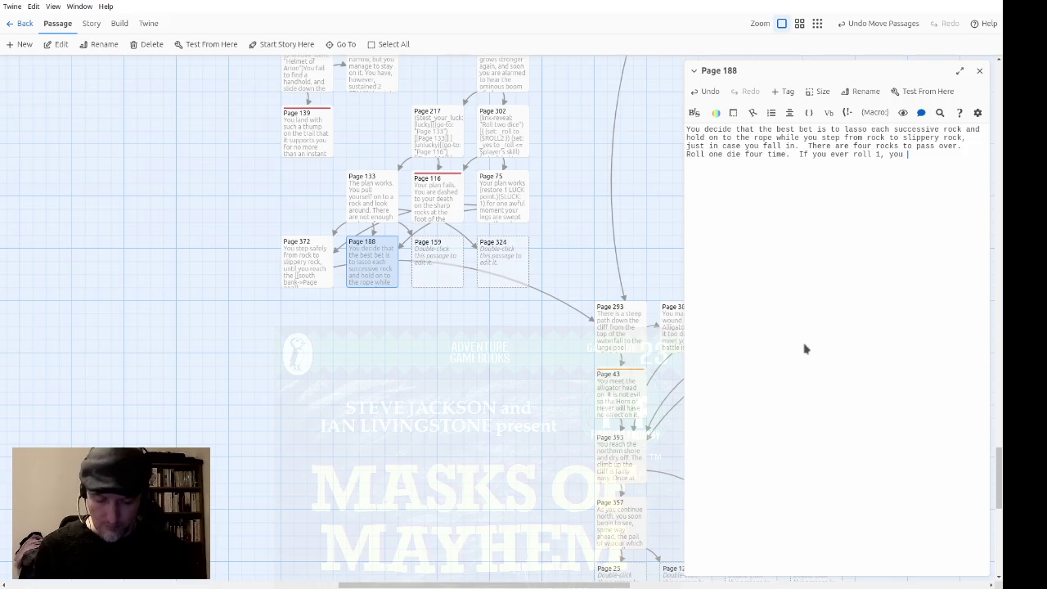
pyautogui.write('fall inand though you rope')
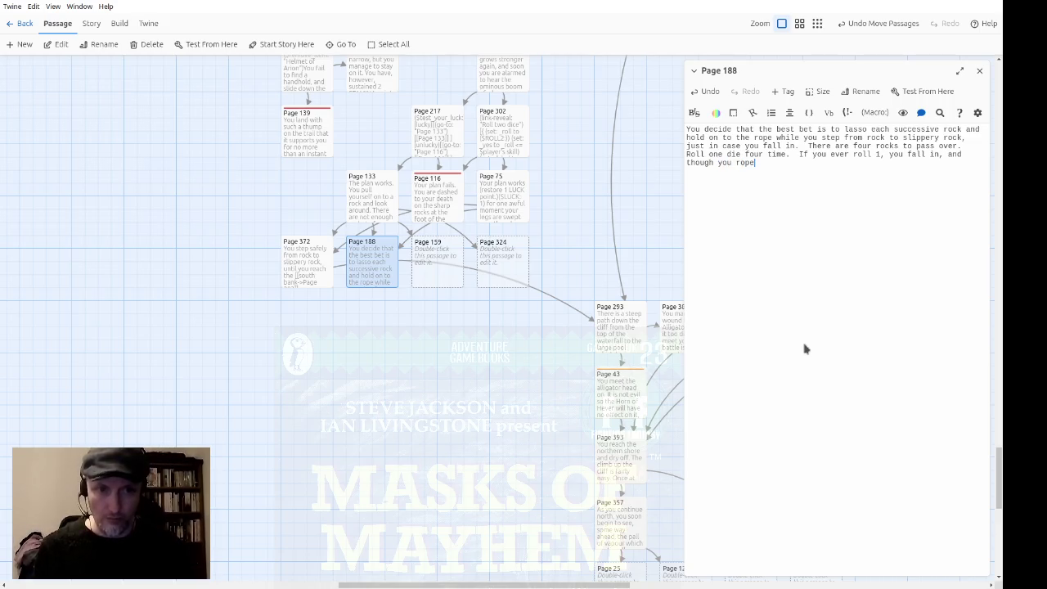
pyautogui.write('r')
# Finish the dice rule: on a 1 you fall in, haul yourself back, and lose your helmet
pyautogui.press('End')
pyautogui.write('holds s')
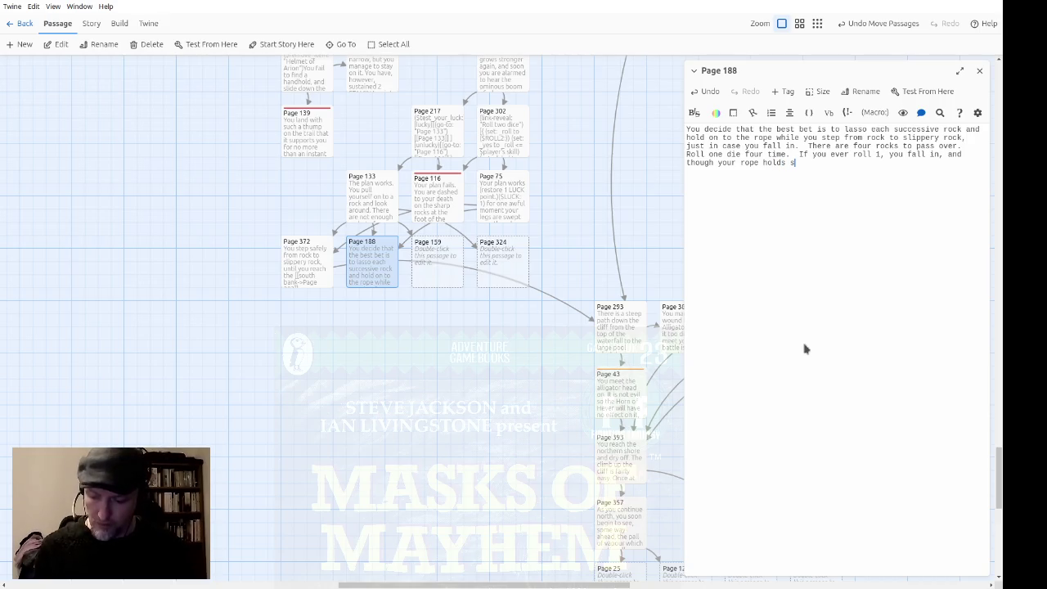
pyautogui.press('BackSpace')
pyautogui.write('and ')
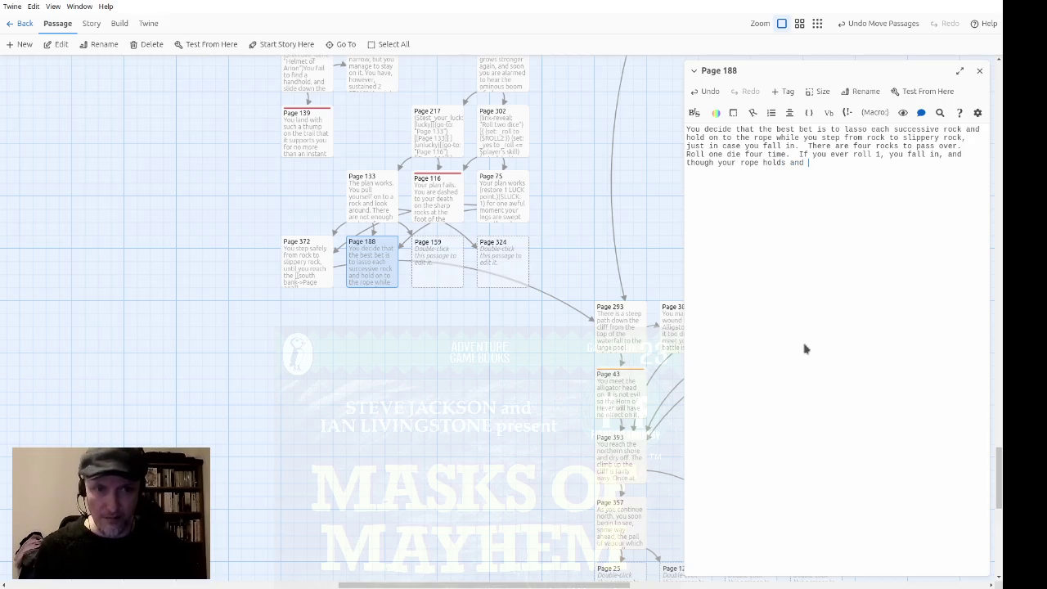
pyautogui.write('youhaul ')
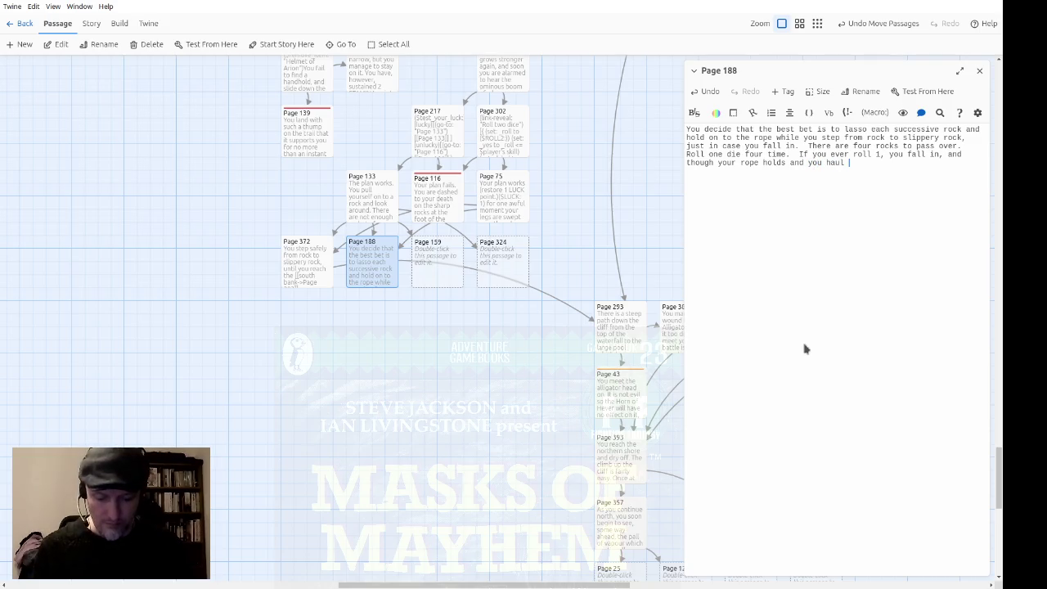
pyautogui.write('yourself back up,')
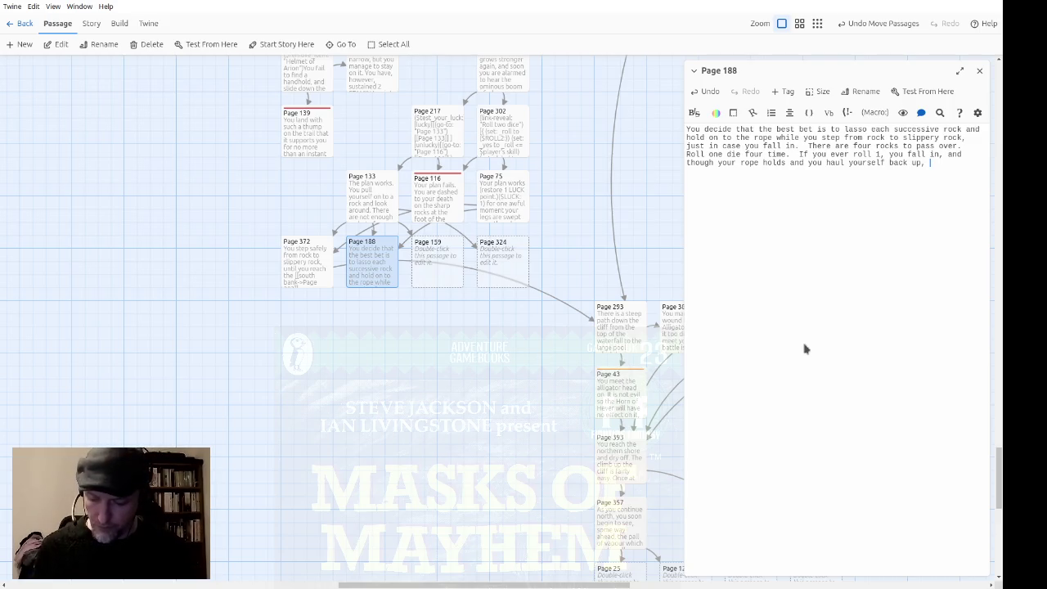
pyautogui.write('your he')
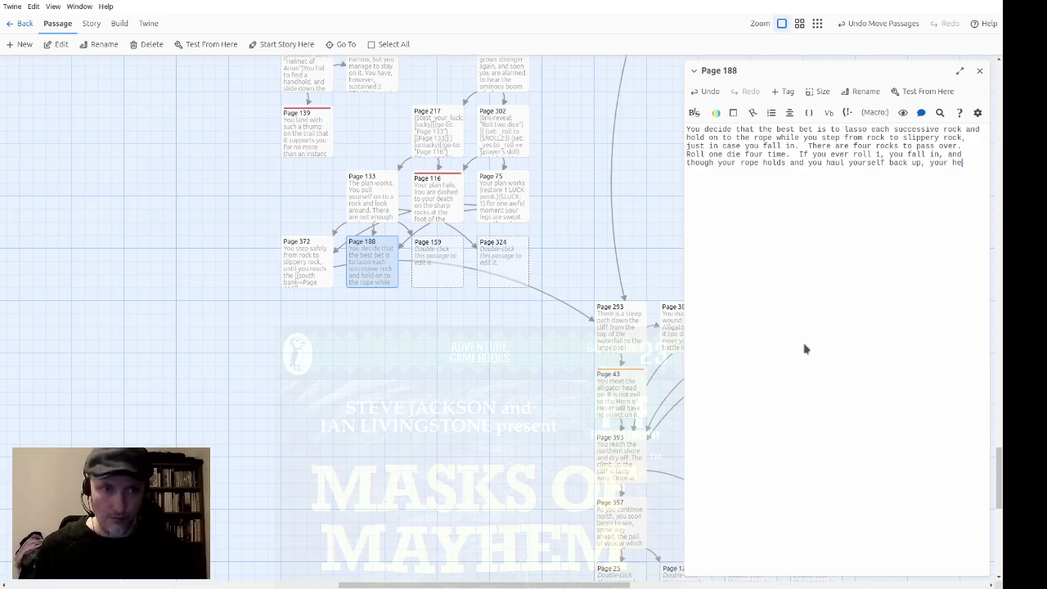
pyautogui.write('lmet (')
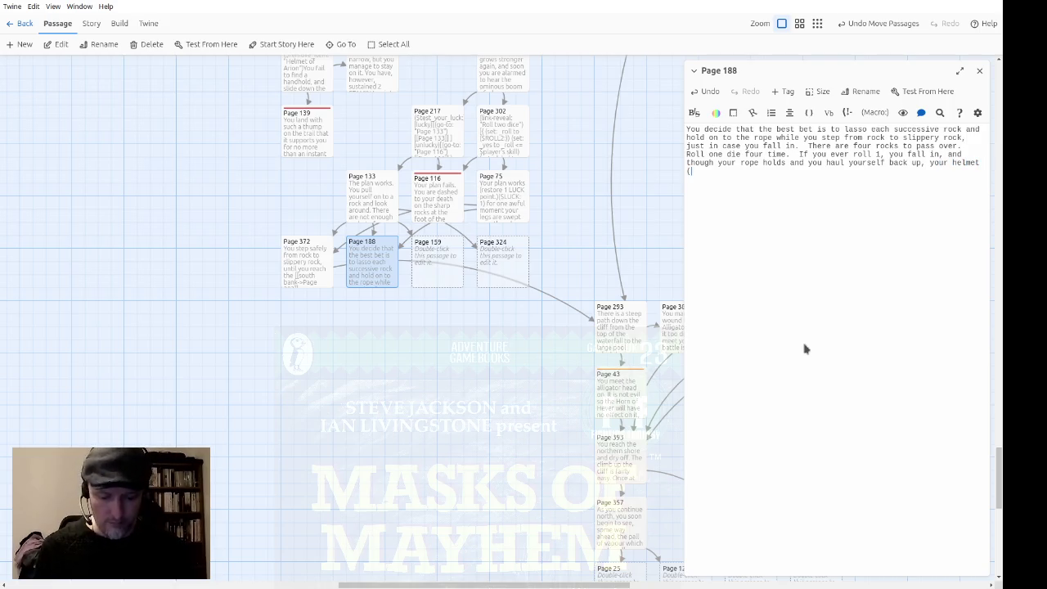
pyautogui.write('if you still have it) fl')
pyautogui.write('lls og')
pyautogui.write('your head and is lost.')
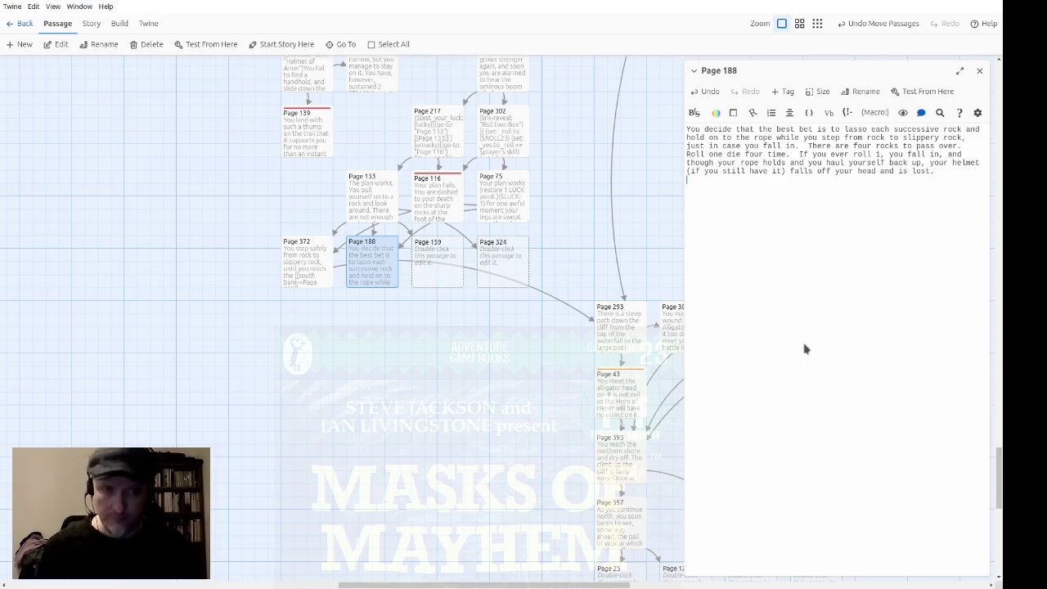
pyautogui.press('Return')
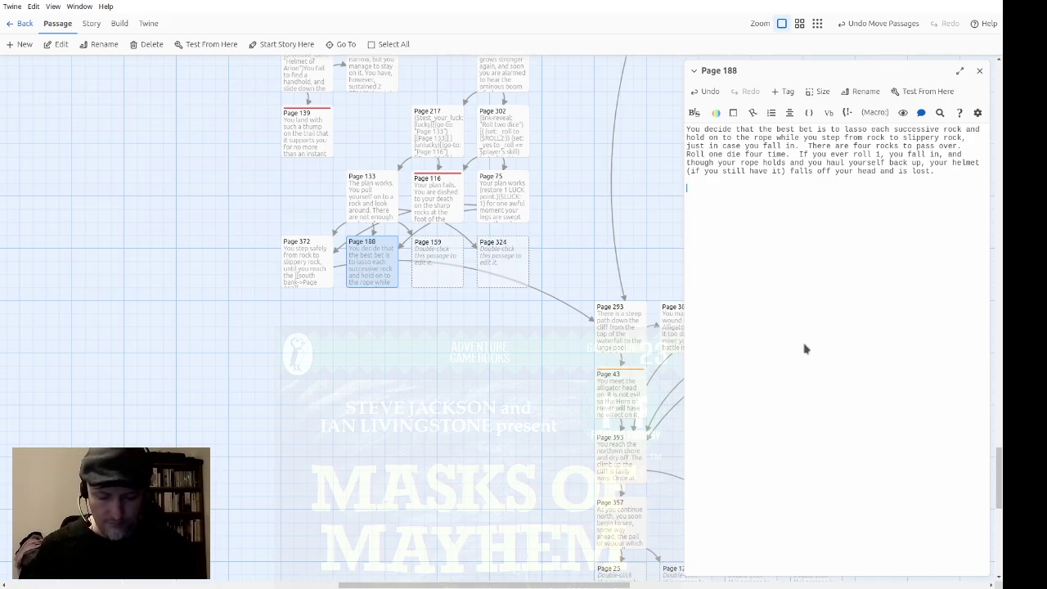
# Add a Rock 1 line: hook rock1 with a "Roll" link-reveal setting _roll to ($ROLL1:) and printing it
pyautogui.write('Rock 1: ')
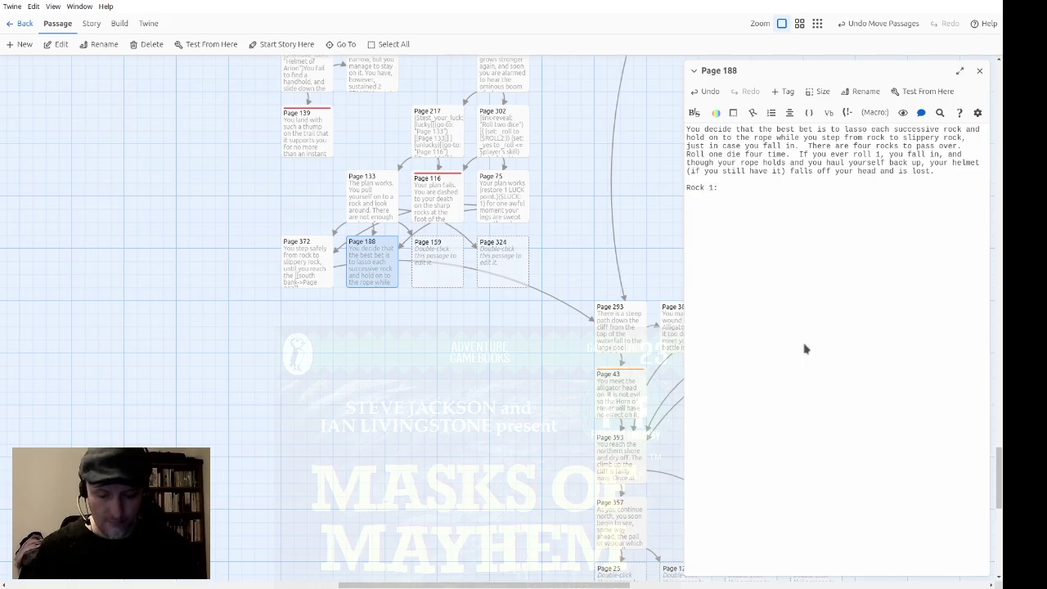
pyautogui.write('(')
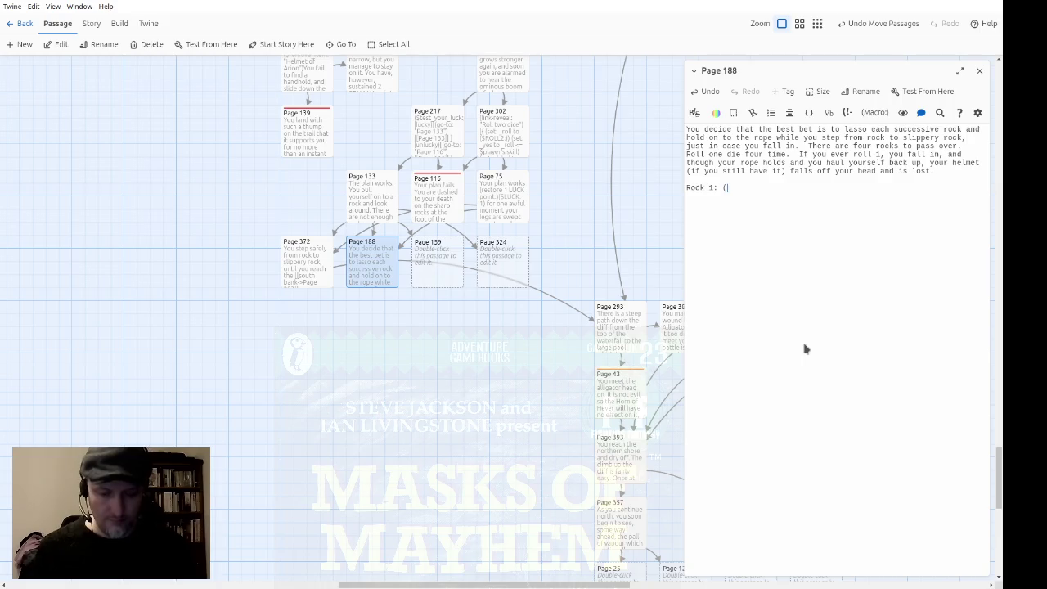
pyautogui.write('link-reveal: "')
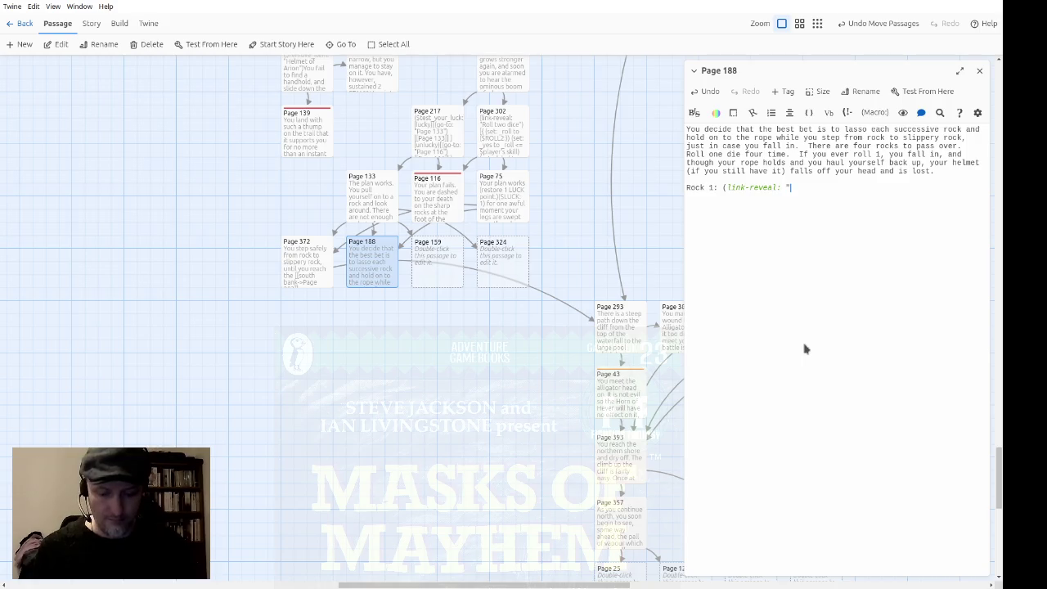
pyautogui.write('Roll')
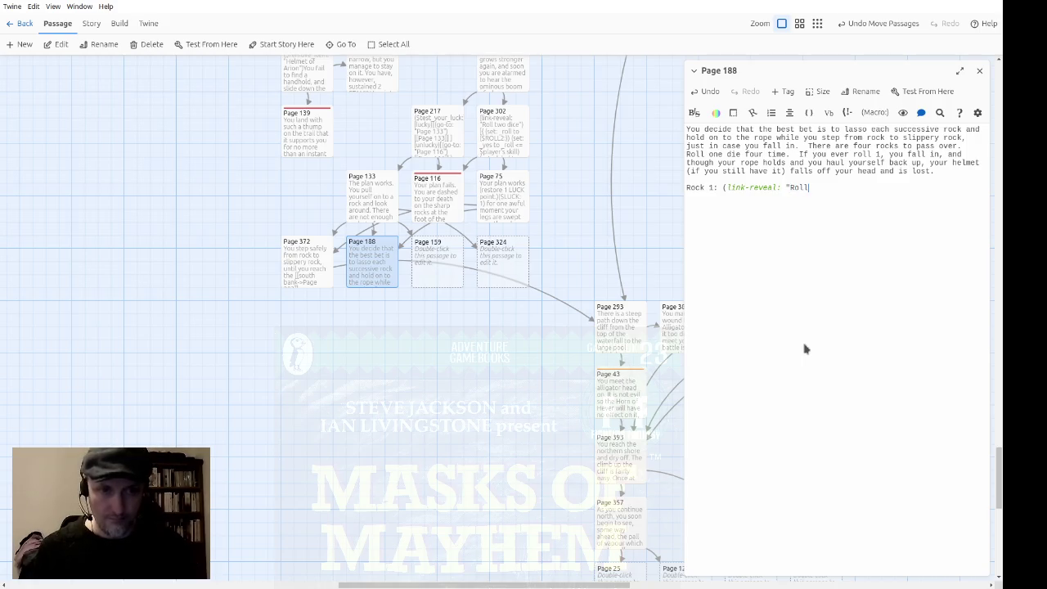
pyautogui.write('!"')
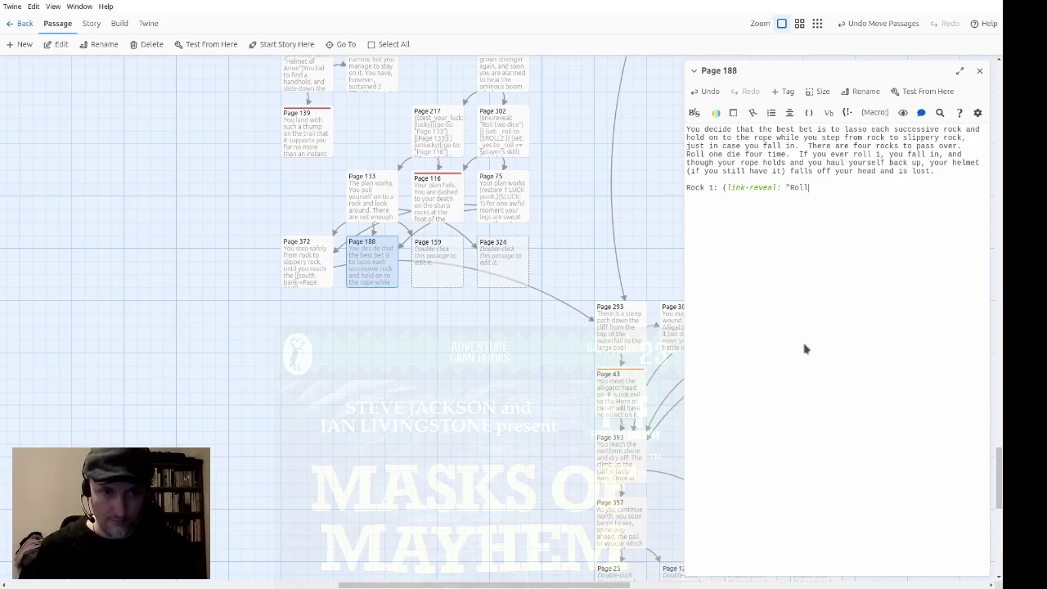
pyautogui.press('BackSpace')
pyautogui.press('BackSpace')
pyautogui.write('").')
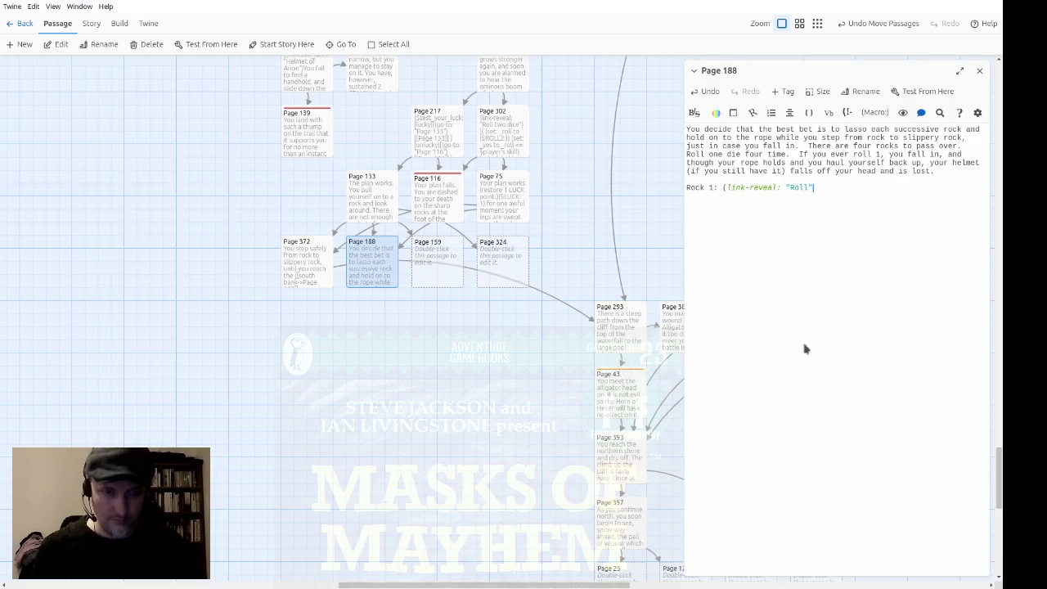
pyautogui.press('Left')
pyautogui.write('[')
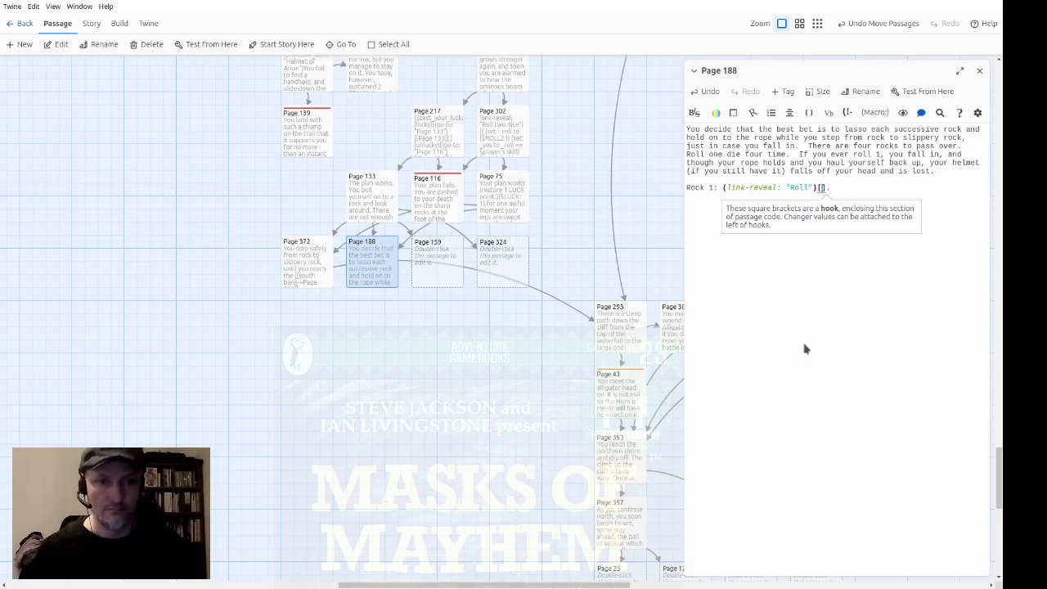
pyautogui.write('(')
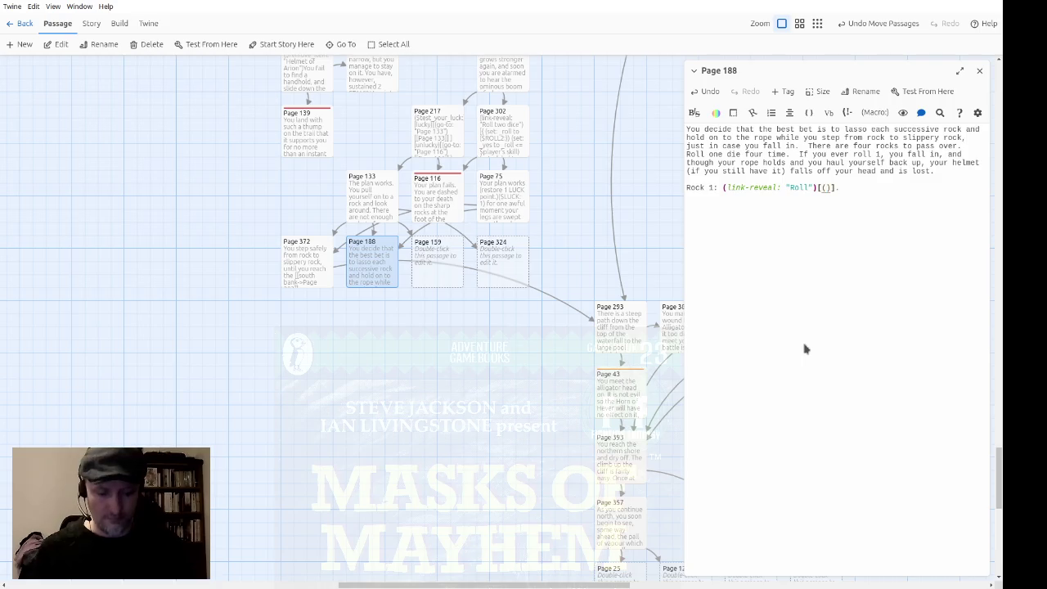
pyautogui.write('set: _roll')
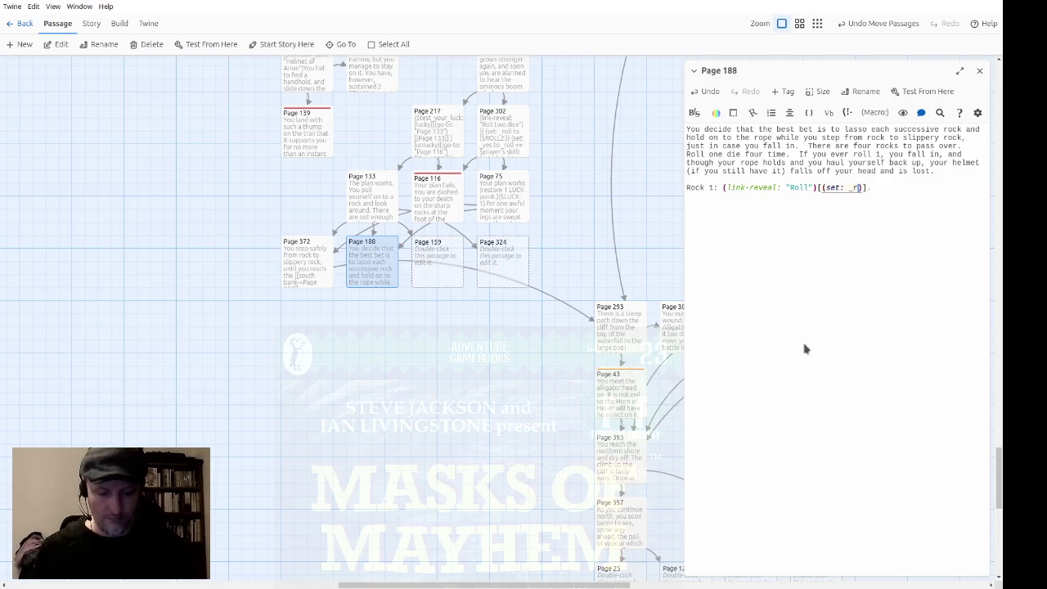
pyautogui.write(' =')
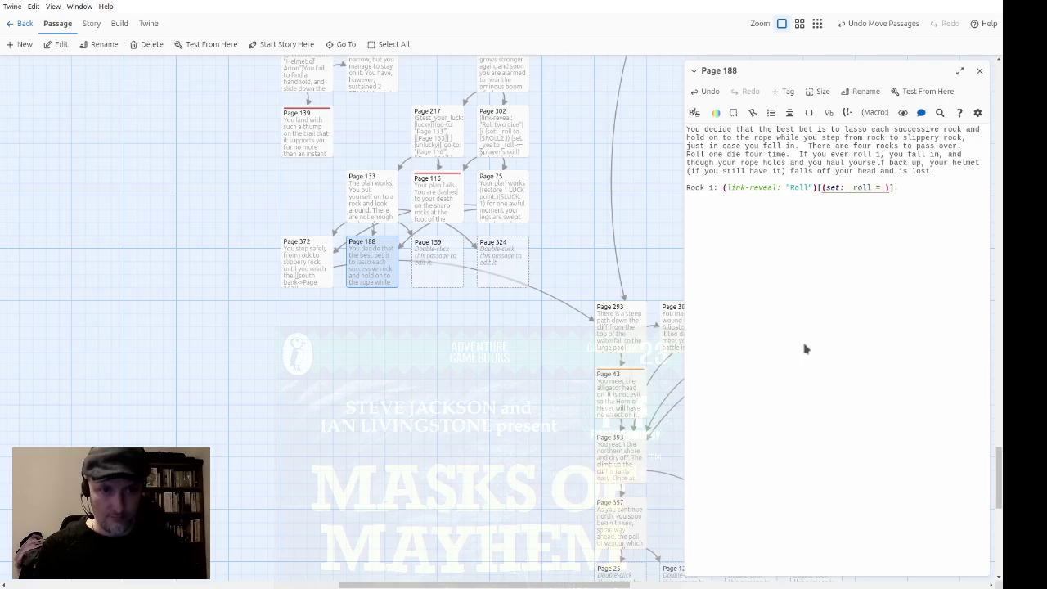
pyautogui.press('BackSpace')
pyautogui.press('BackSpace')
pyautogui.write('to ')
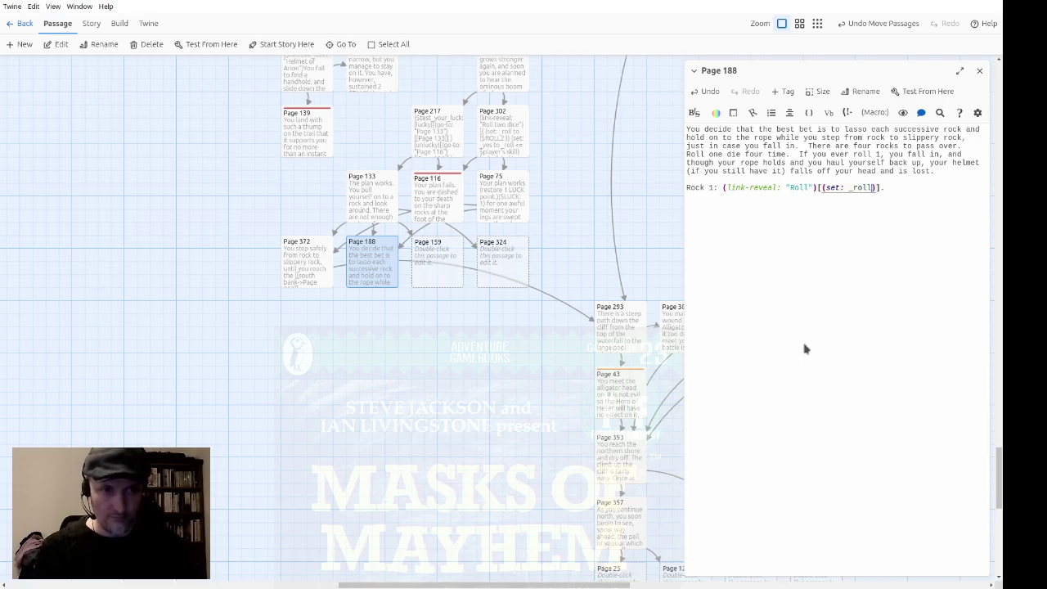
pyautogui.write('(')
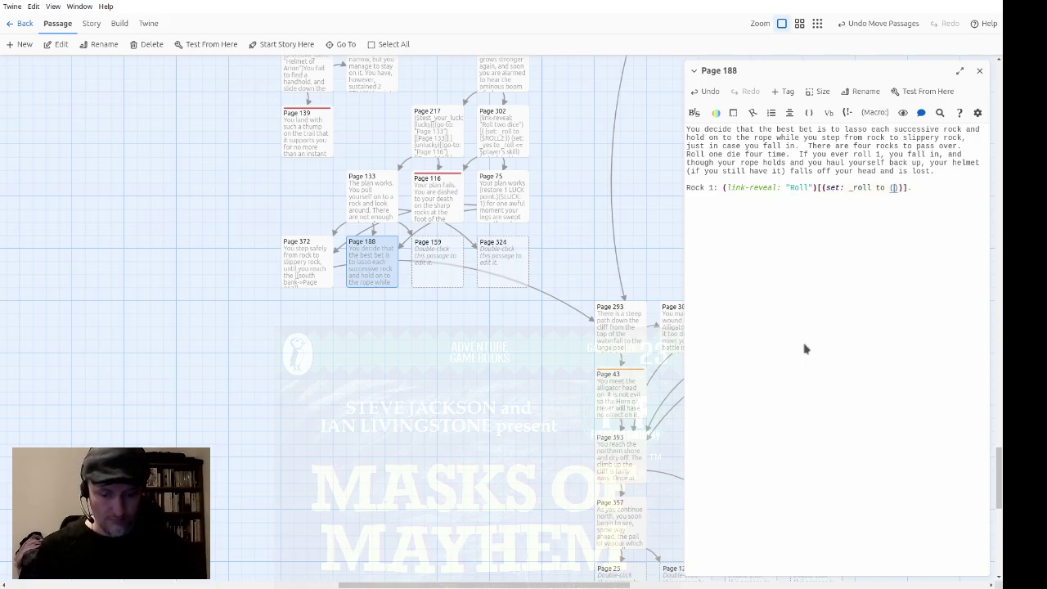
pyautogui.write('$ROLL1:)')
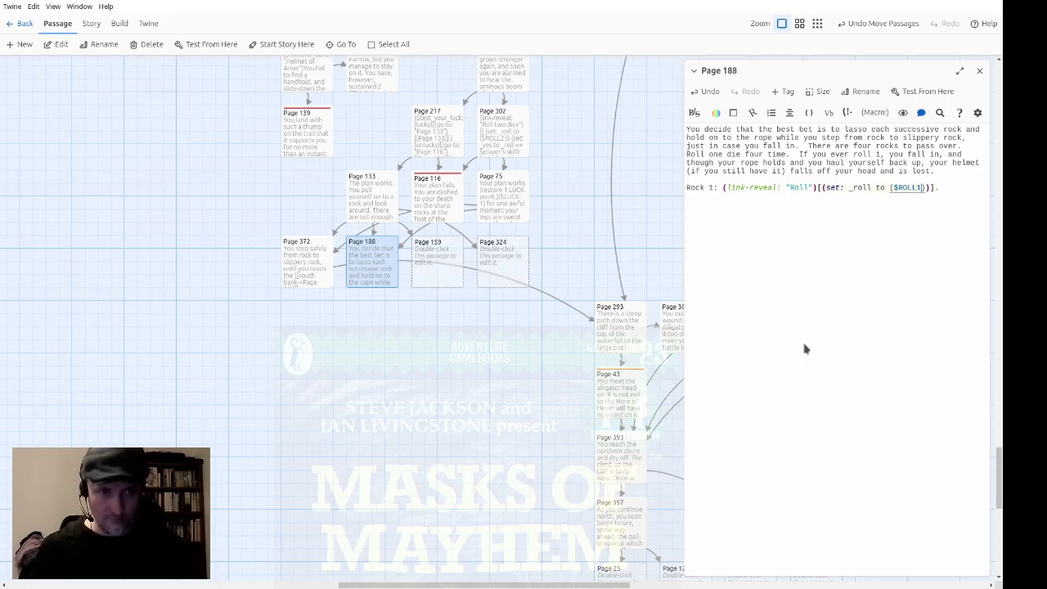
pyautogui.press('Left')
pyautogui.press('Left')
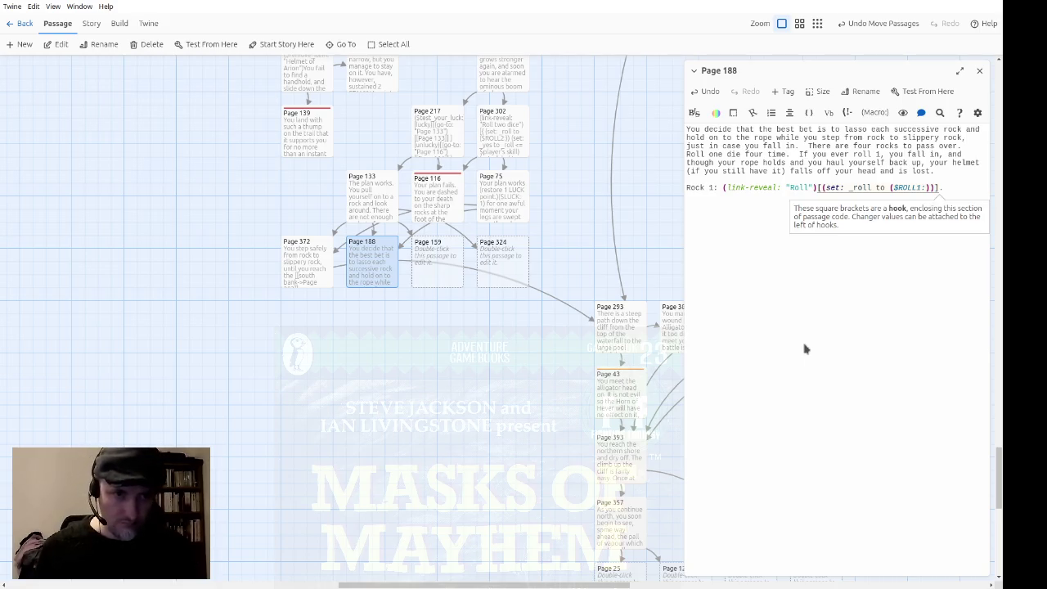
pyautogui.write('(print: _ro')
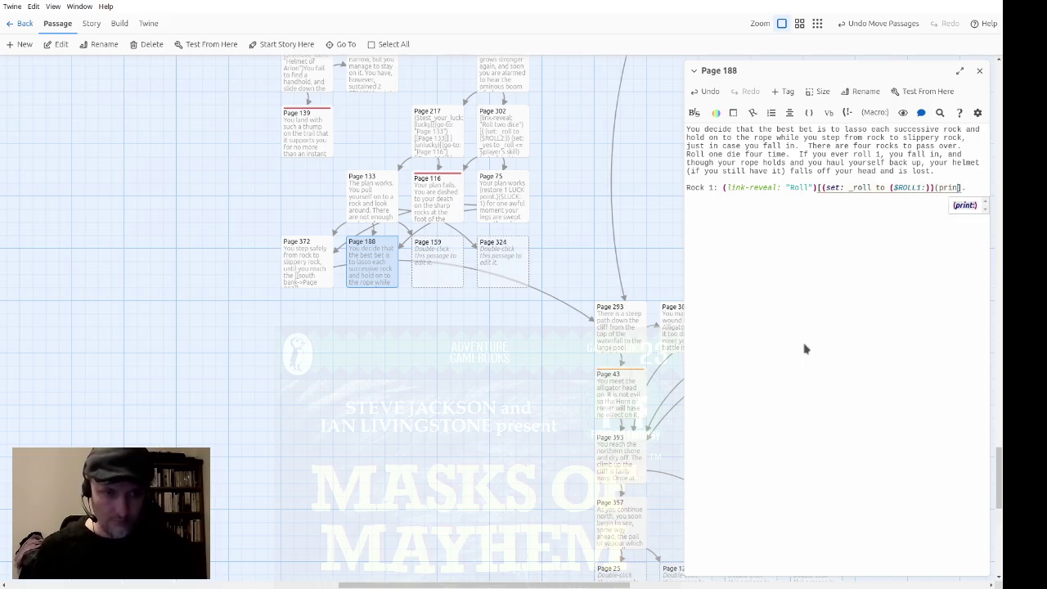
pyautogui.write('ll')
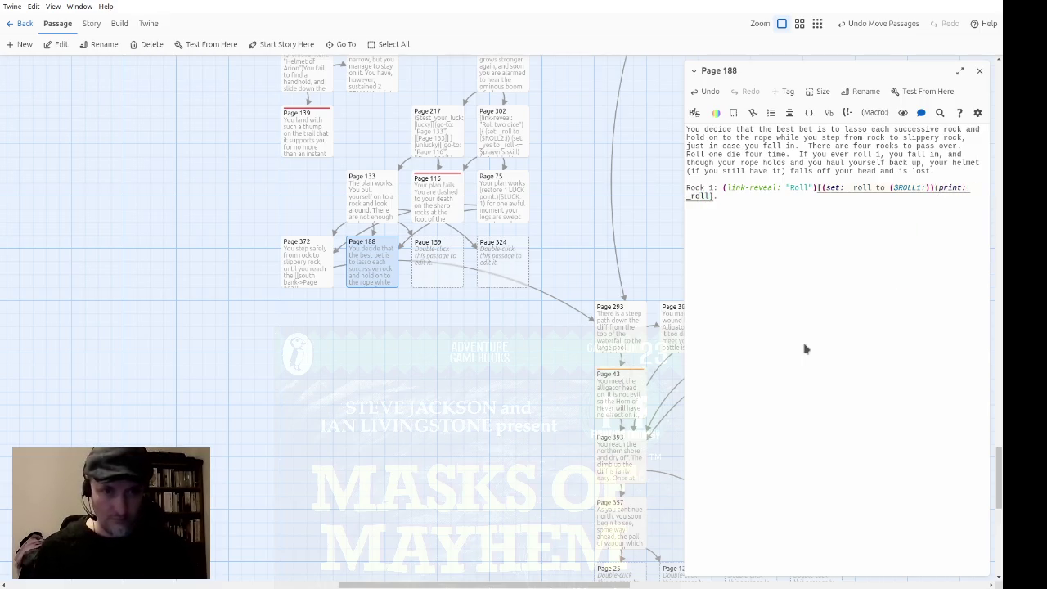
pyautogui.write(')')
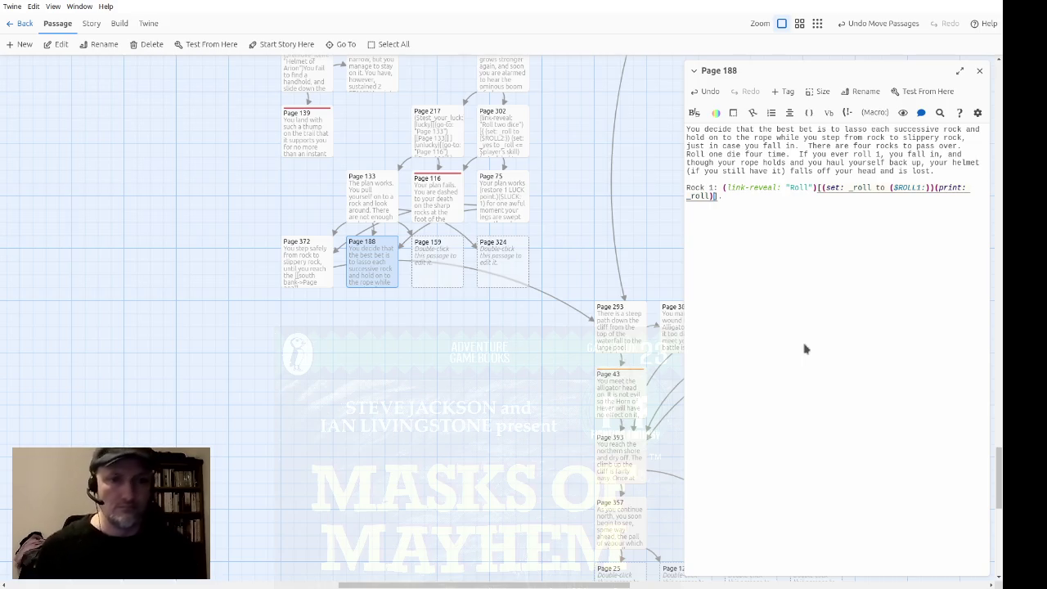
pyautogui.press('Up')
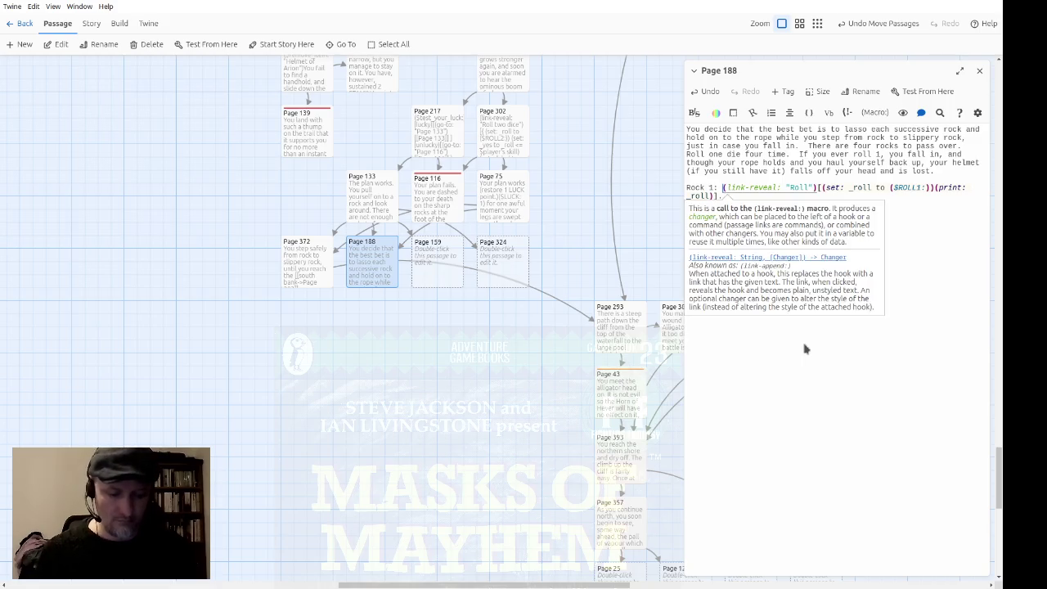
pyautogui.write('|rock1>[')
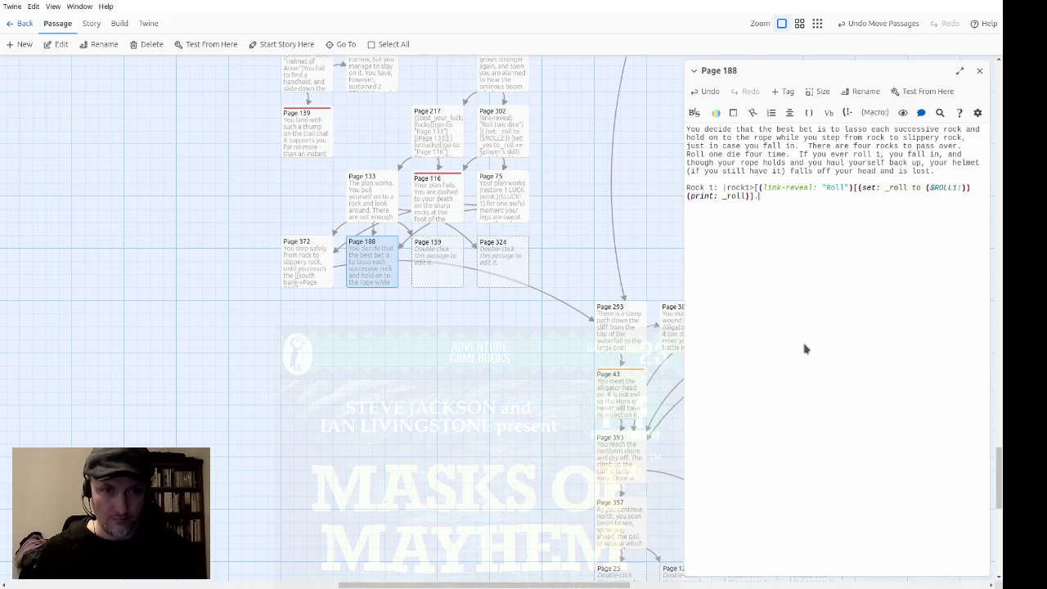
pyautogui.write(']')
pyautogui.click(960, 70)
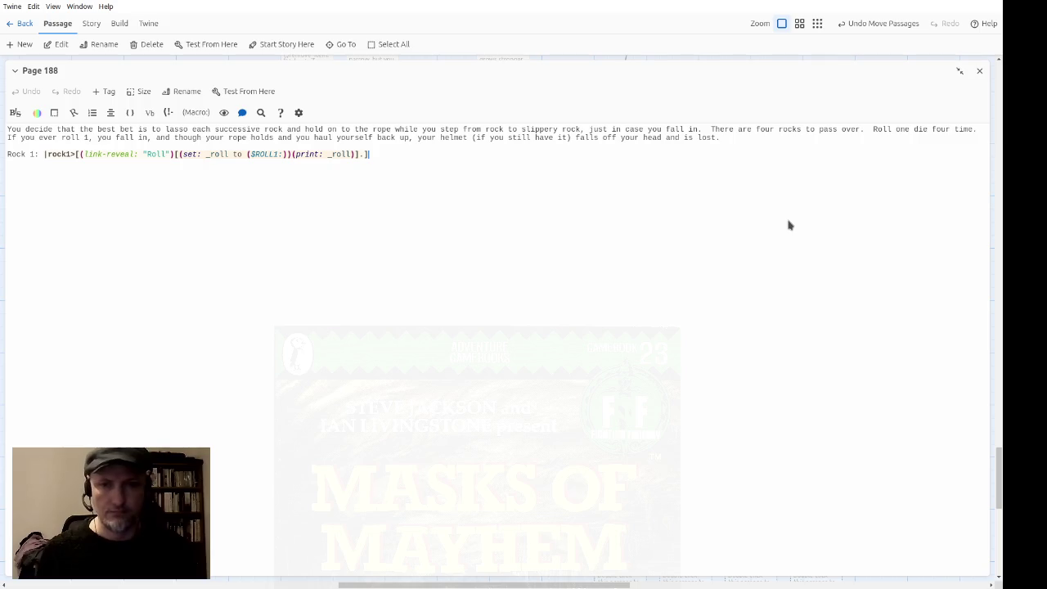
# Duplicate the Rock 1 line three times and renumber the copies Rock 2, Rock 3 and Rock 4
pyautogui.hotkey('shift', 'Home')
pyautogui.hotkey('ctrl', 'c')
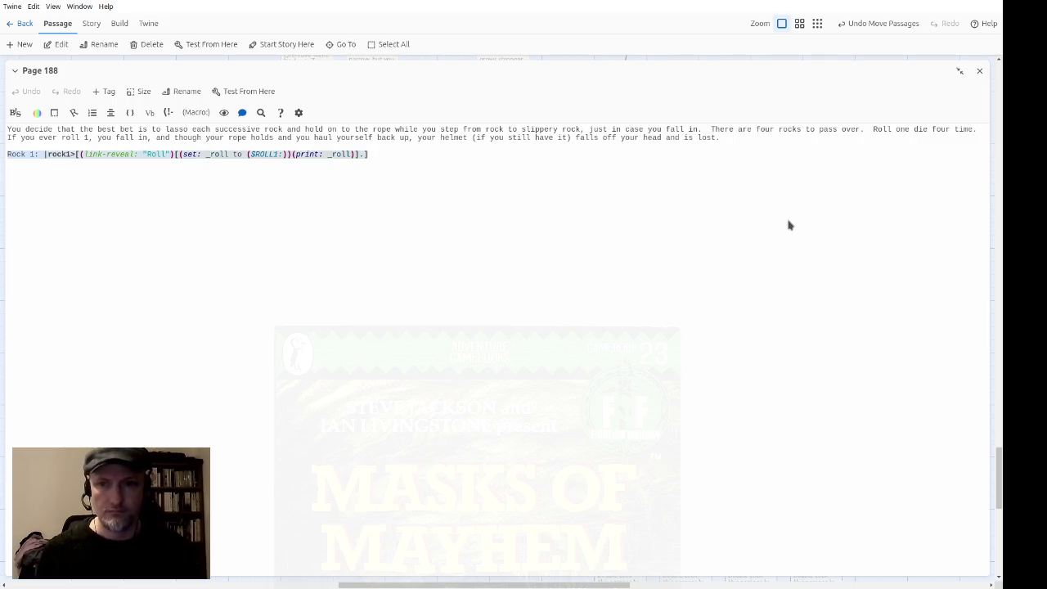
pyautogui.click(789, 225)
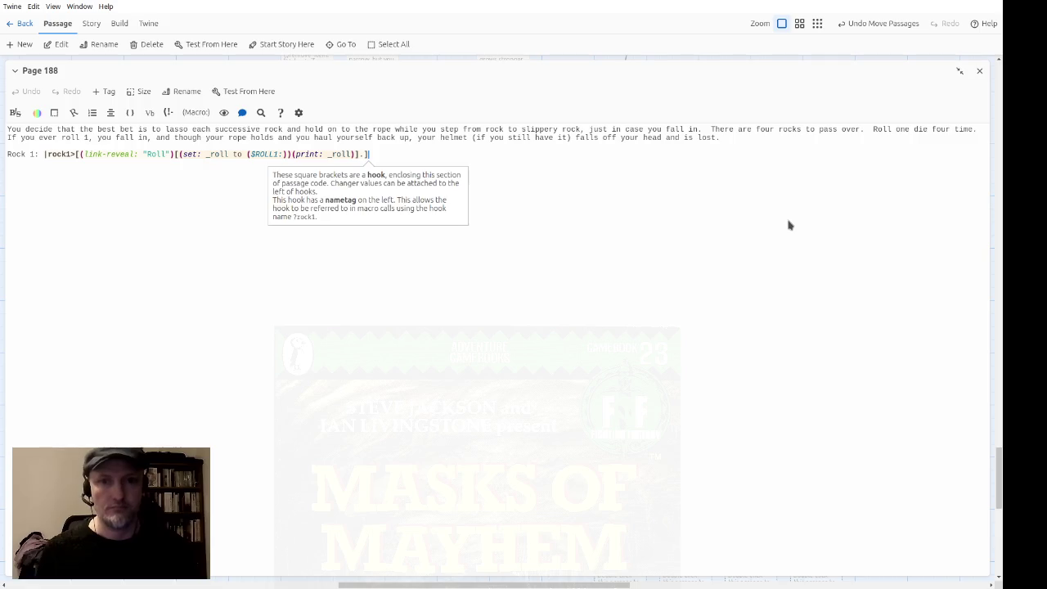
pyautogui.press('Return')
pyautogui.hotkey('ctrl', 'v')
pyautogui.hotkey('ctrl', 'v')
pyautogui.press('Return')
pyautogui.hotkey('ctrl', 'v')
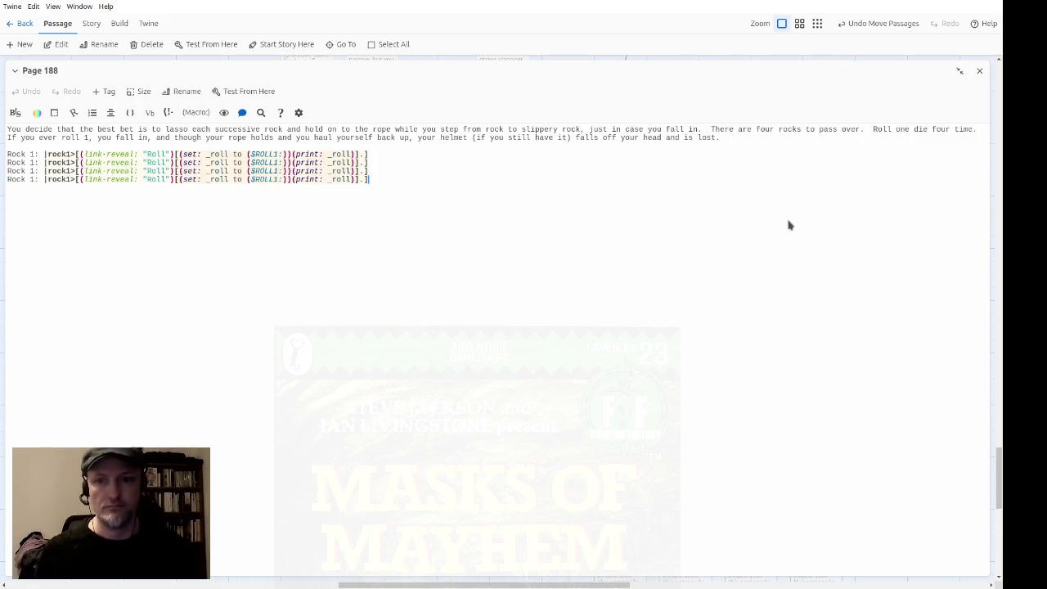
pyautogui.hotkey('ctrl', 'Right')
pyautogui.hotkey('ctrl', 'Right')
pyautogui.write('4')
pyautogui.press('Up')
pyautogui.press('BackSpace')
pyautogui.write('3')
pyautogui.press('Up')
pyautogui.press('BackSpace')
pyautogui.write('2')
# Rename the copied lines' hooks to rock2, rock3 and rock4
pyautogui.hotkey('ctrl', 'Right')
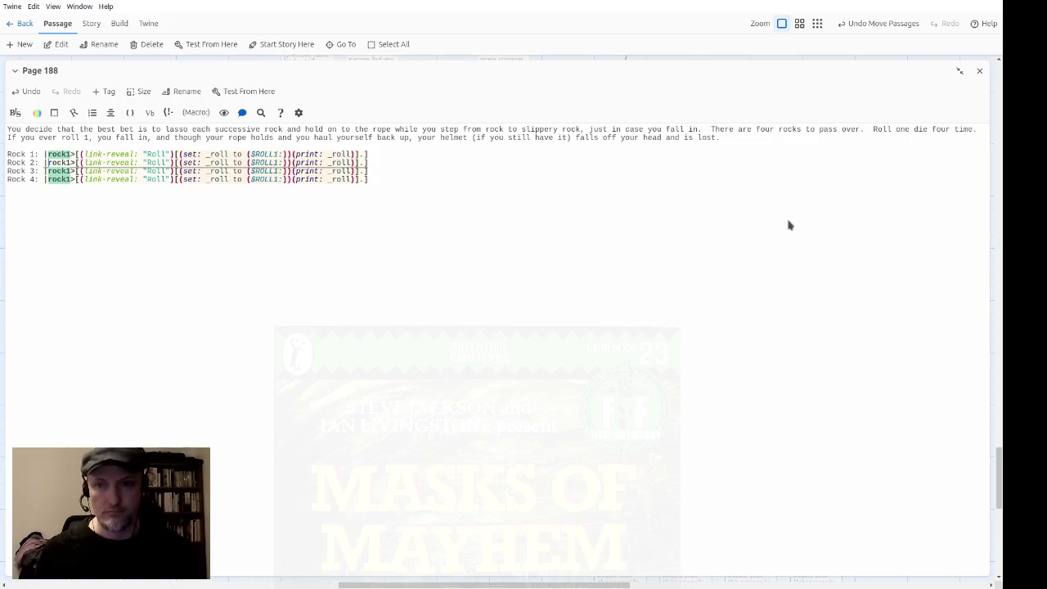
pyautogui.press('BackSpace')
pyautogui.write('2')
pyautogui.press('Down')
pyautogui.press('BackSpace')
pyautogui.write('3')
pyautogui.press('Down')
pyautogui.press('BackSpace')
pyautogui.write('4')
pyautogui.press('End')
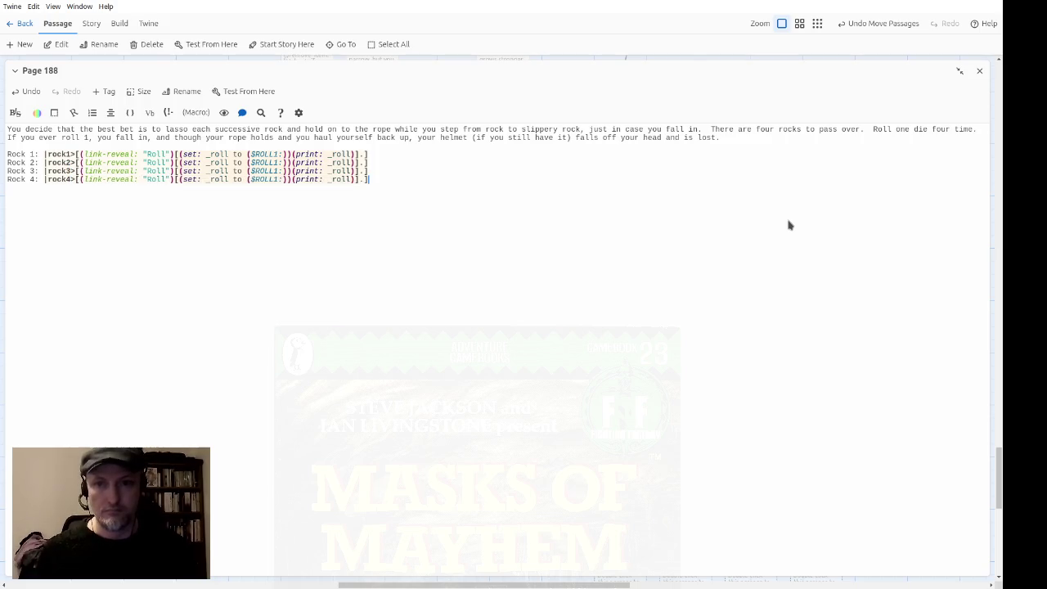
pyautogui.click(414, 169)
pyautogui.click(73, 162)
pyautogui.press('Down')
pyautogui.press('Down')
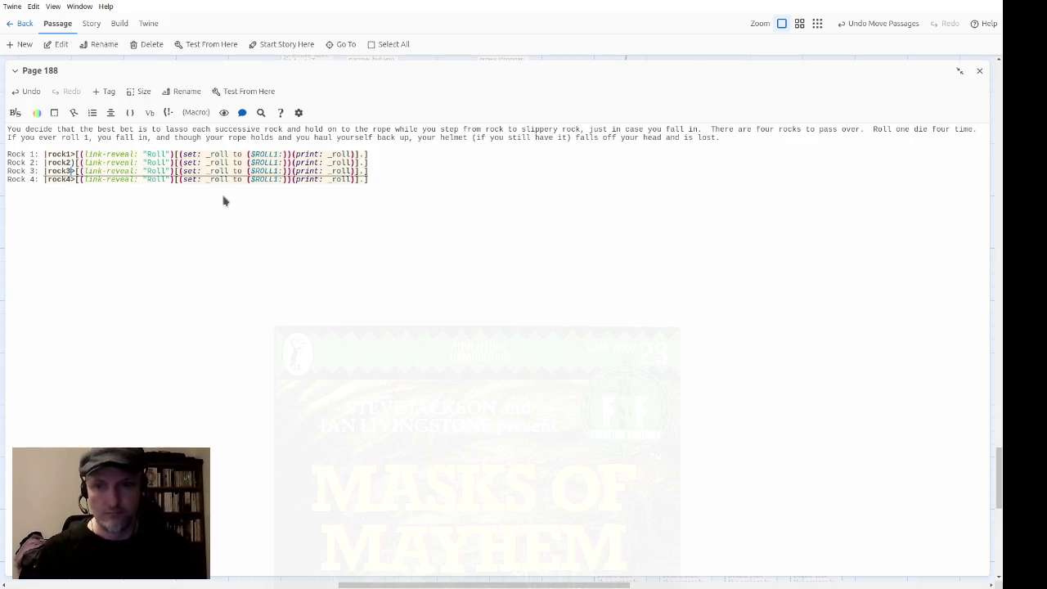
pyautogui.press('Delete')
pyautogui.write(')')
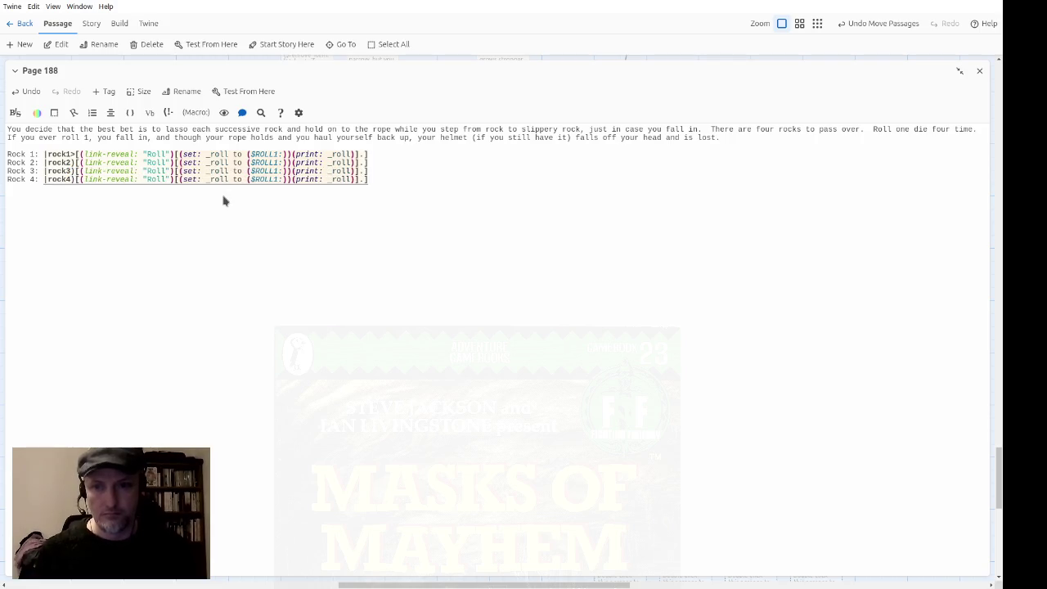
pyautogui.press('Up')
pyautogui.press('Up')
pyautogui.press('Up')
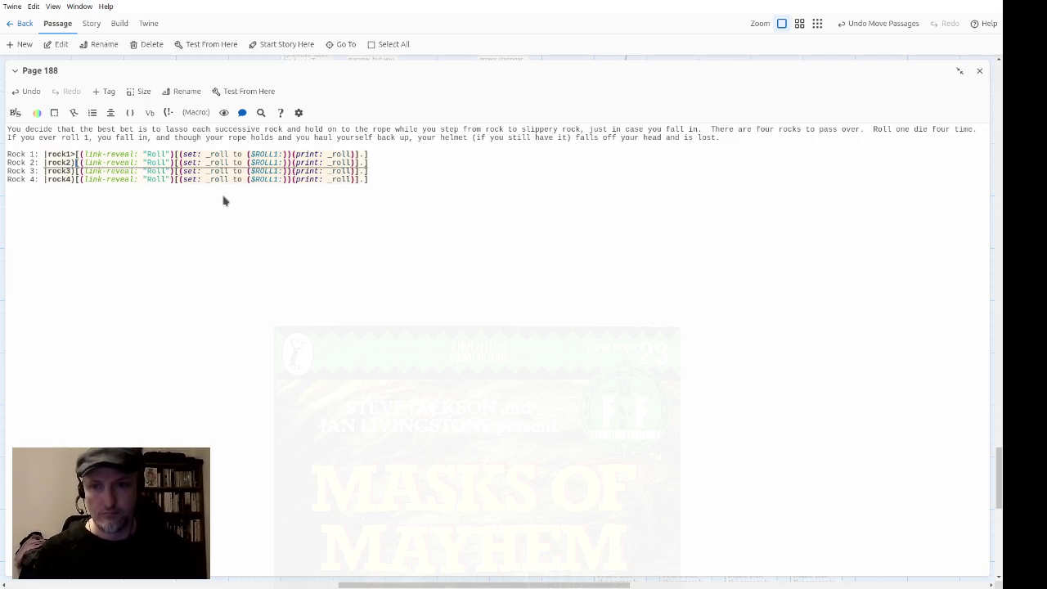
pyautogui.press('End')
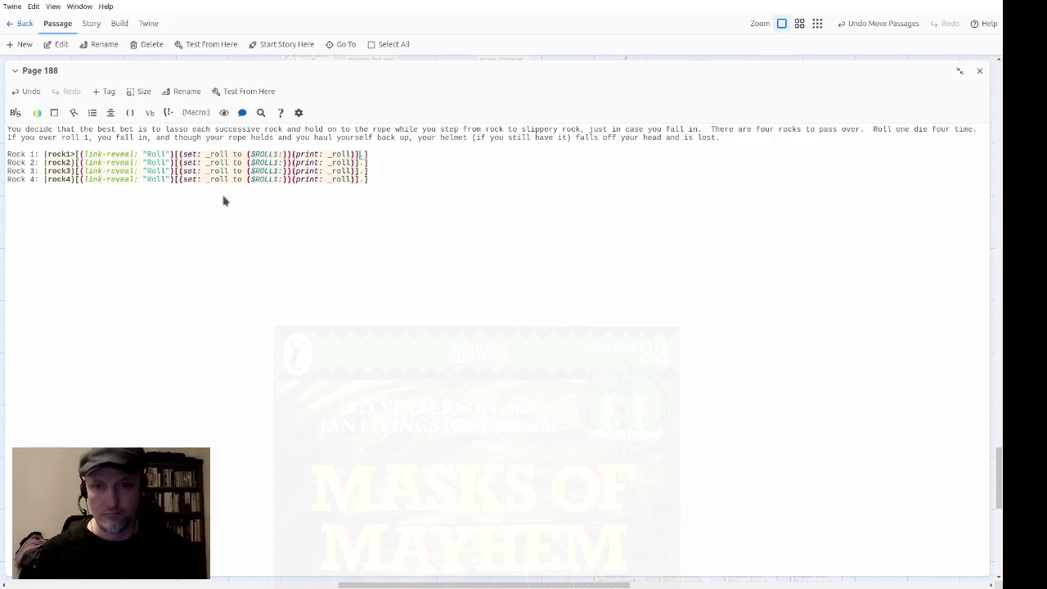
pyautogui.press('Left')
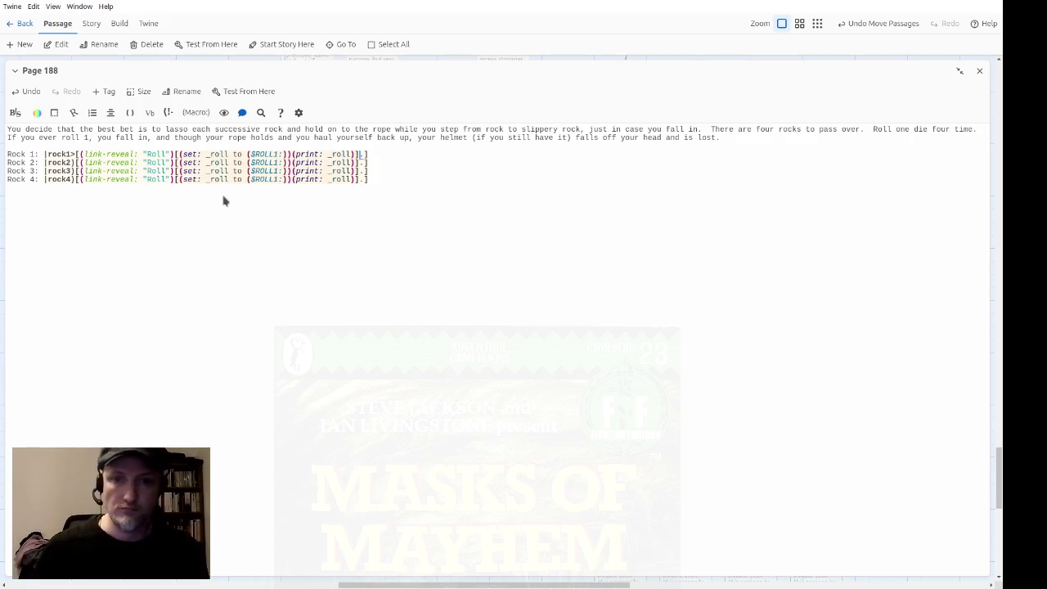
pyautogui.press('Right')
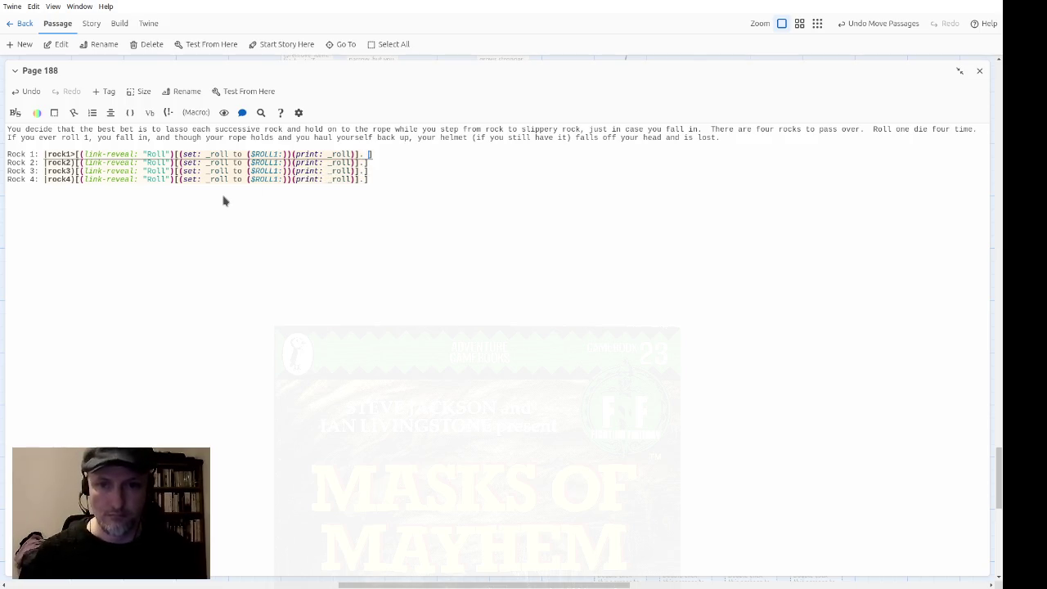
pyautogui.write('()')
pyautogui.write('show:?rock2')
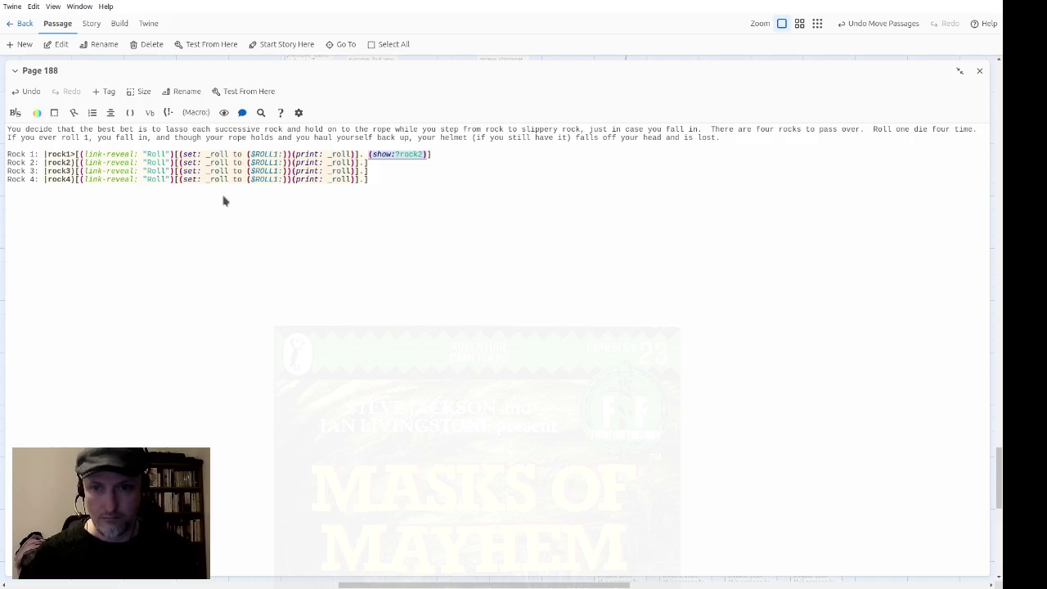
pyautogui.hotkey('ctrl', 'x')
pyautogui.press('Left')
pyautogui.press('Left')
pyautogui.press('Left')
pyautogui.hotkey('ctrl', 'v')
pyautogui.press('Down')
pyautogui.press('Left')
pyautogui.press('Left')
pyautogui.hotkey('ctrl', 'v')
pyautogui.hotkey('ctrl', 'v')
pyautogui.press('Down')
pyautogui.press('Left')
pyautogui.press('Left')
pyautogui.hotkey('ctrl', 'v')
pyautogui.press('Left')
pyautogui.press('BackSpace')
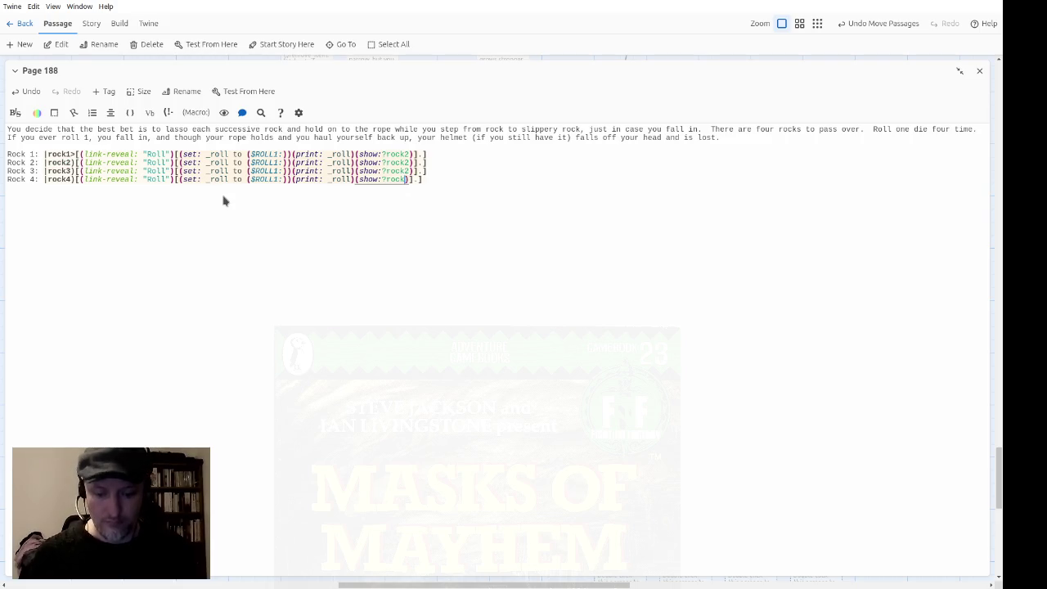
pyautogui.write('5')
pyautogui.hotkey('ctrl', 'shift', 'Left')
pyautogui.write('shore')
pyautogui.press('Up')
pyautogui.press('BackSpace')
pyautogui.write('4')
pyautogui.press('Up')
pyautogui.press('BackSpace')
pyautogui.write('3')
pyautogui.press('Down')
pyautogui.press('Down')
pyautogui.press('Up')
pyautogui.press('Up')
pyautogui.press('Up')
pyautogui.press('Down')
pyautogui.press('Down')
pyautogui.press('Down')
pyautogui.press('End')
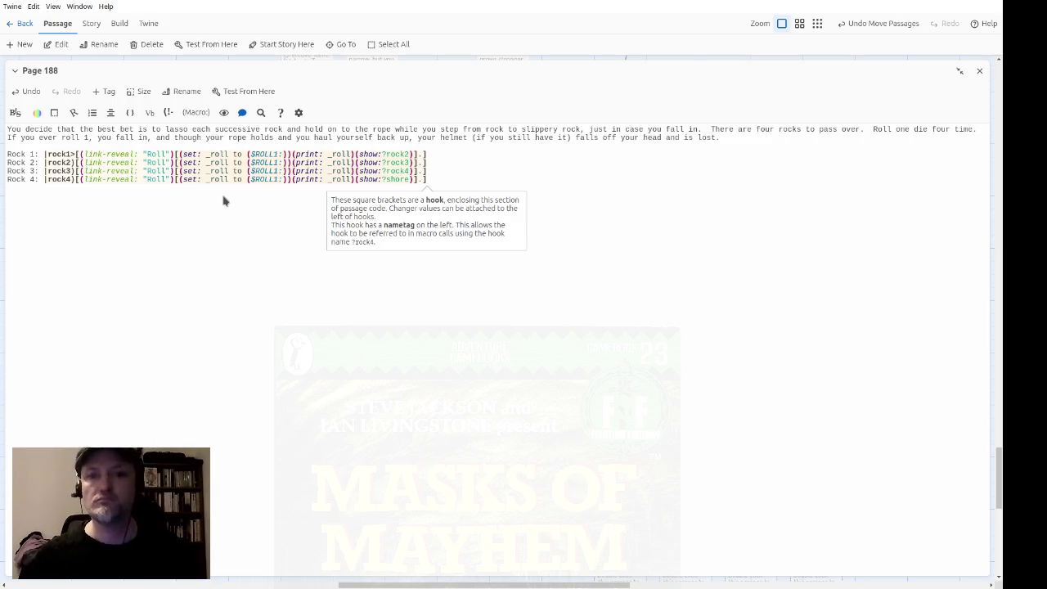
pyautogui.press('Up')
pyautogui.press('Up')
pyautogui.press('Up')
pyautogui.hotkey('ctrl', 'Left')
pyautogui.hotkey('ctrl', 'Left')
pyautogui.hotkey('ctrl', 'Left')
pyautogui.hotkey('ctrl', 'Left')
pyautogui.hotkey('ctrl', 'Left')
pyautogui.hotkey('ctrl', 'Left')
pyautogui.hotkey('ctrl', 'Right')
pyautogui.hotkey('ctrl', 'Right')
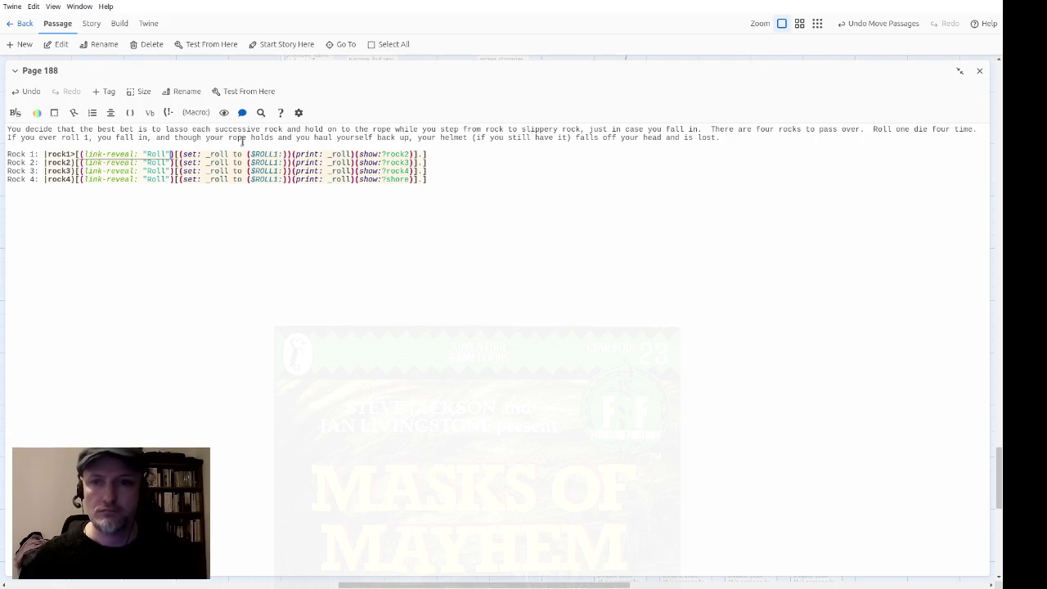
pyautogui.press('Down')
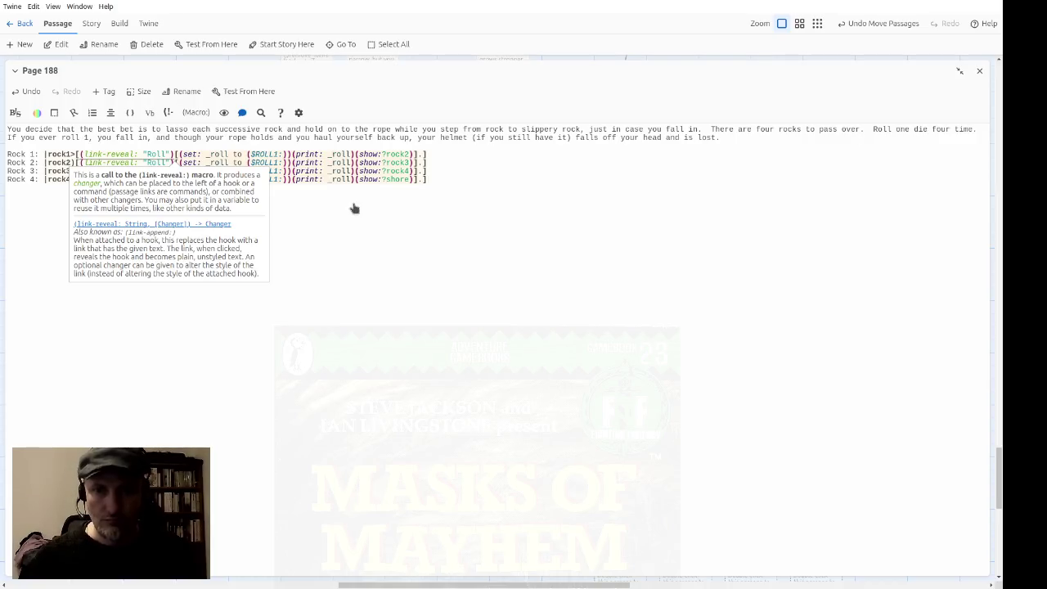
pyautogui.press('Tab')
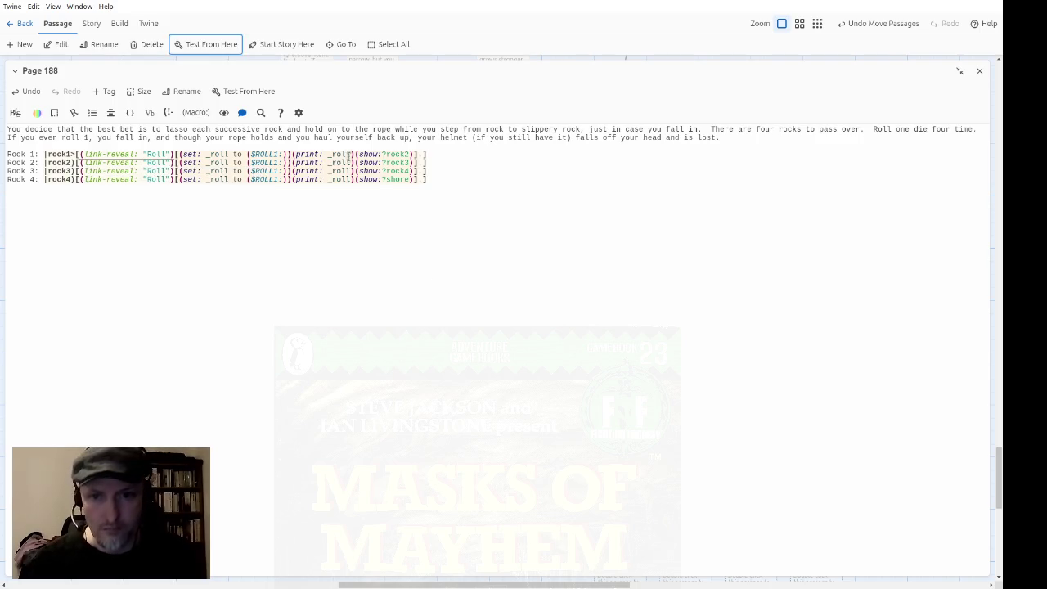
# Insert "--" before the printed roll on all four Rock lines
pyautogui.hotkey('shift', 'Tab')
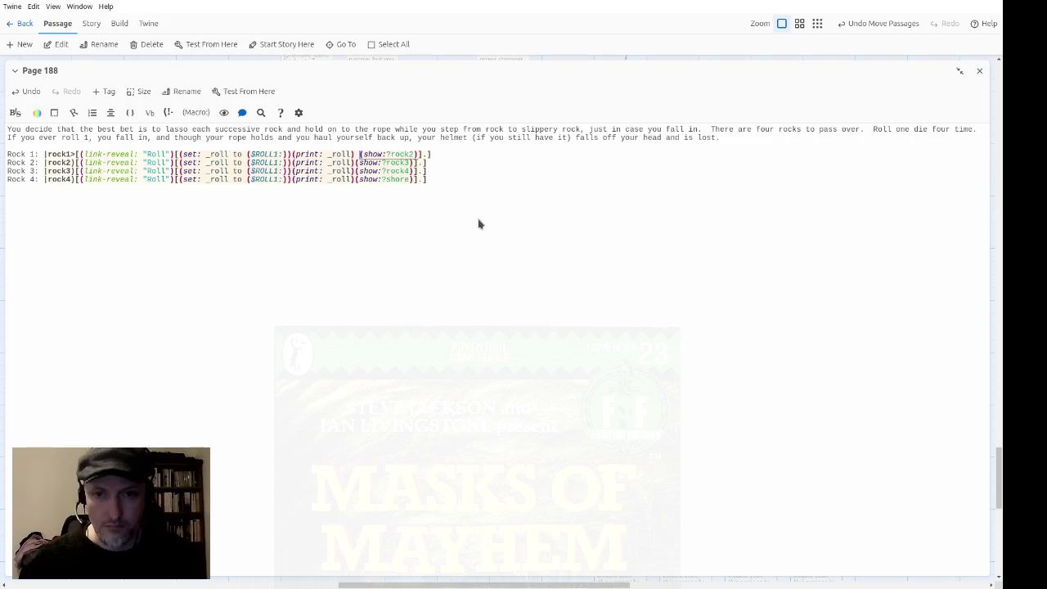
pyautogui.press('BackSpace')
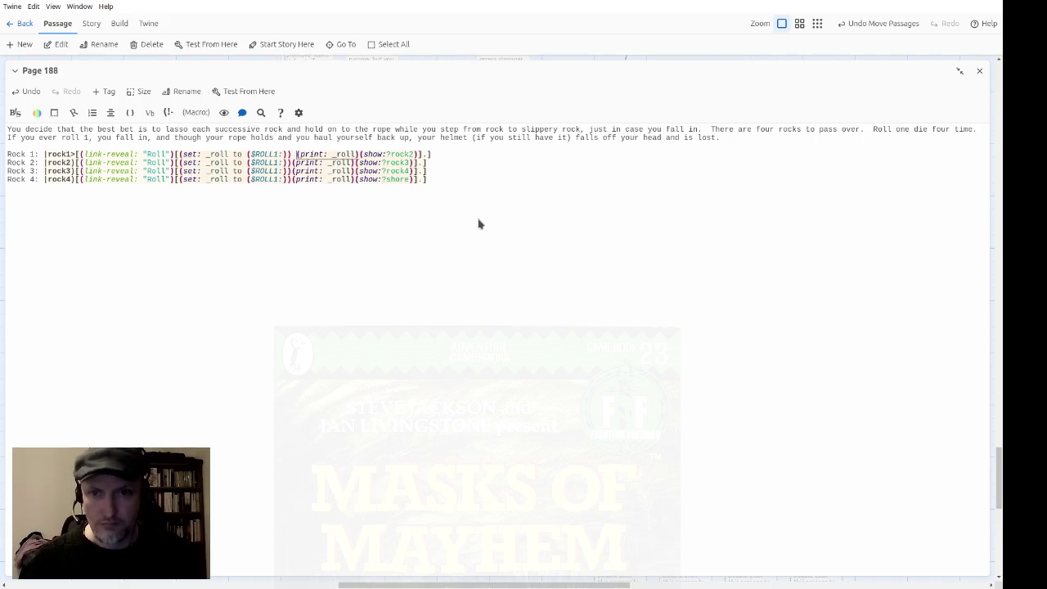
pyautogui.write('--')
pyautogui.press('Down')
pyautogui.press('Left')
pyautogui.press('Left')
pyautogui.press('Left')
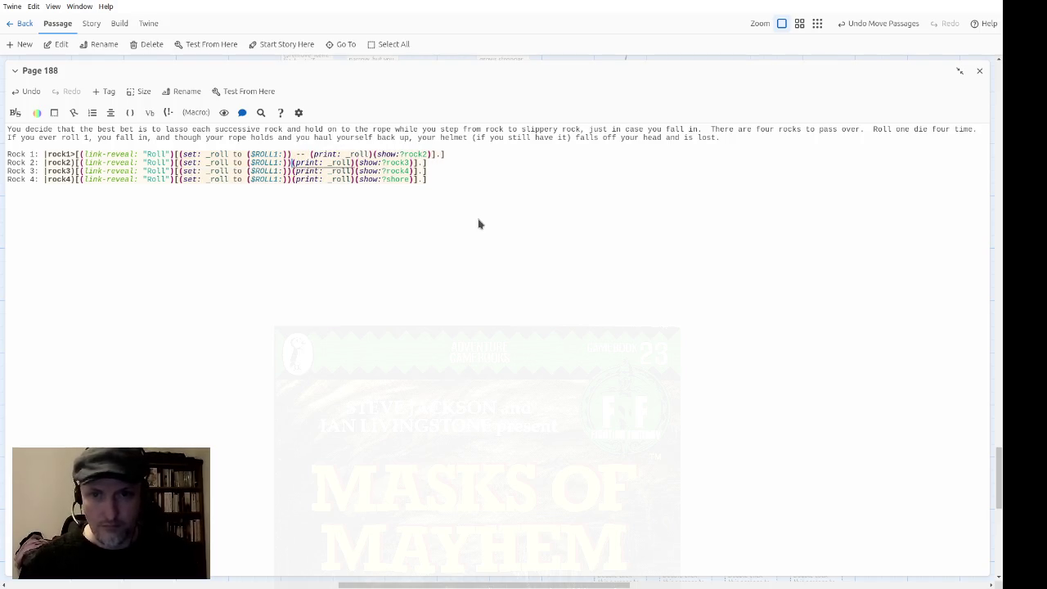
pyautogui.write('--')
pyautogui.press('Down')
pyautogui.press('Left')
pyautogui.press('Left')
pyautogui.press('Left')
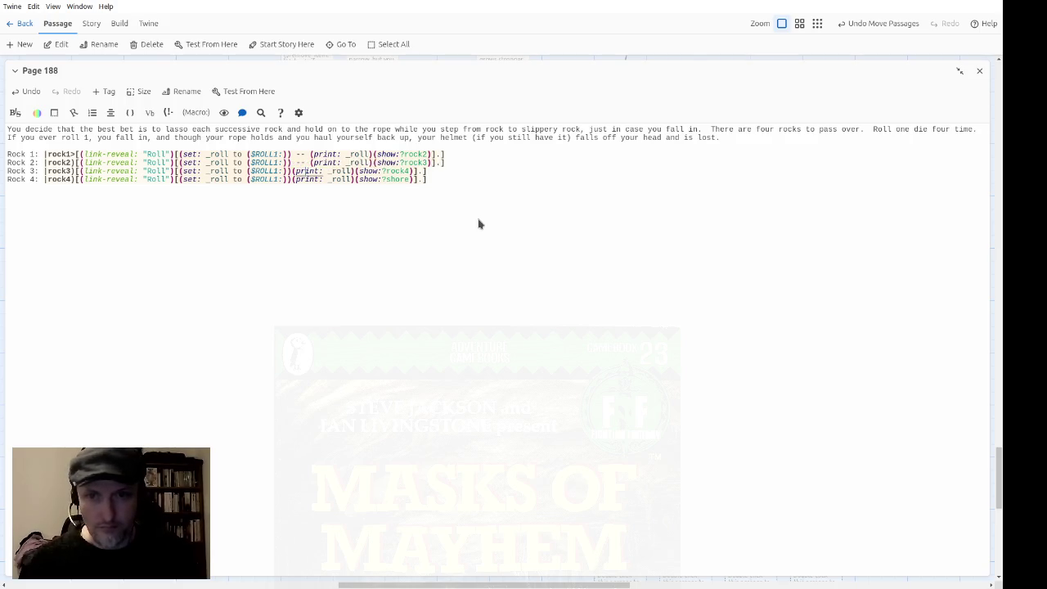
pyautogui.write('--')
pyautogui.press('Down')
pyautogui.press('Left')
pyautogui.press('Left')
pyautogui.press('Left')
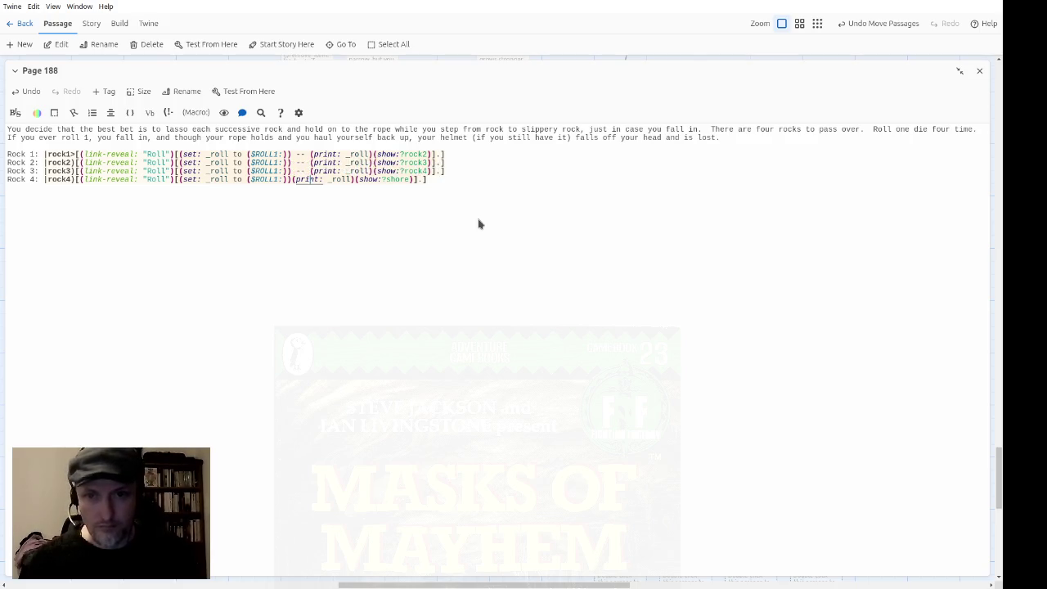
pyautogui.write('--')
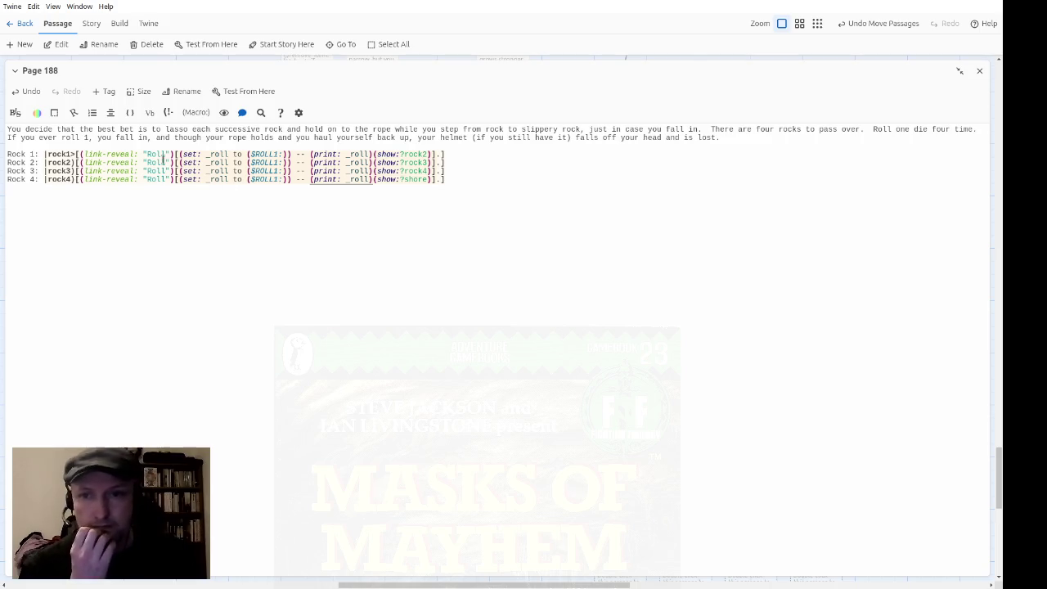
# Change the Rock link text from "Roll" to "Roll one die" on each line
pyautogui.click(167, 154)
pyautogui.write('one die')
pyautogui.press('Down')
pyautogui.press('Left')
pyautogui.write('one die')
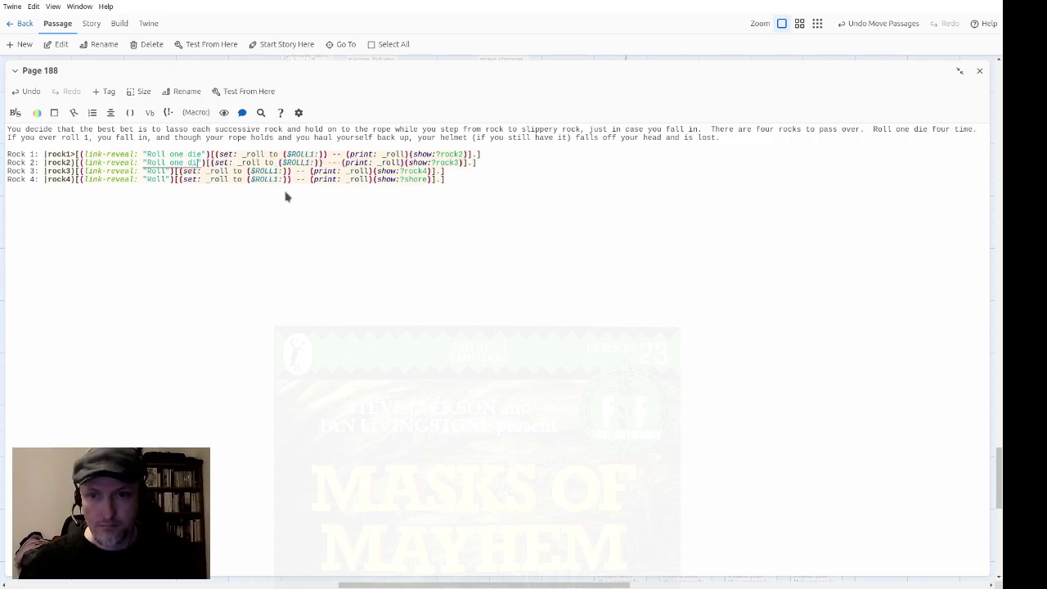
pyautogui.press('Down')
pyautogui.press('Left')
pyautogui.press('Left')
pyautogui.press('Left')
pyautogui.write('one die')
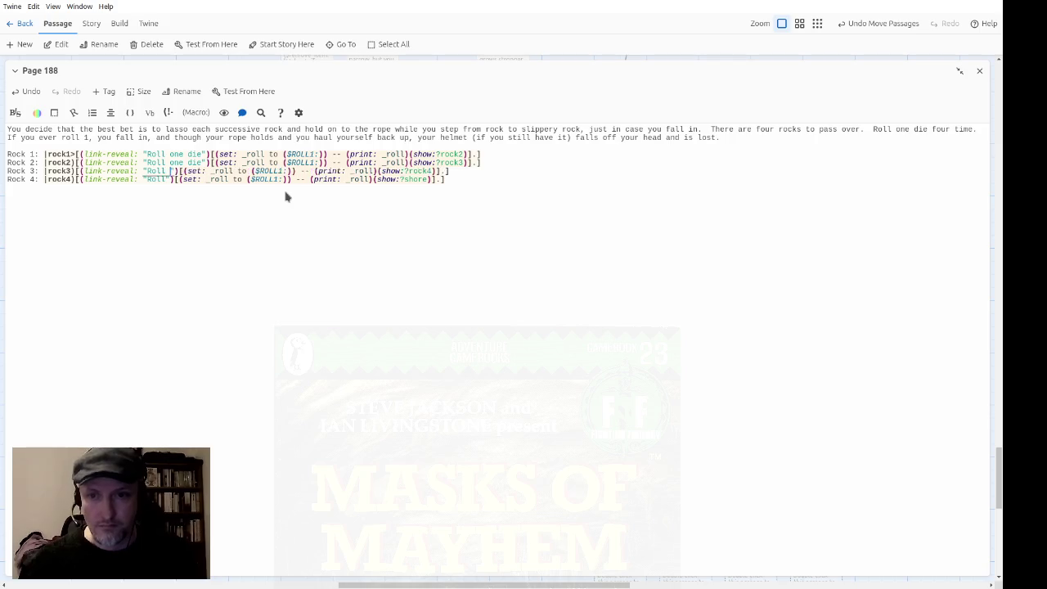
pyautogui.press('Down')
pyautogui.press('Left')
pyautogui.press('Left')
pyautogui.press('Left')
pyautogui.write('one die')
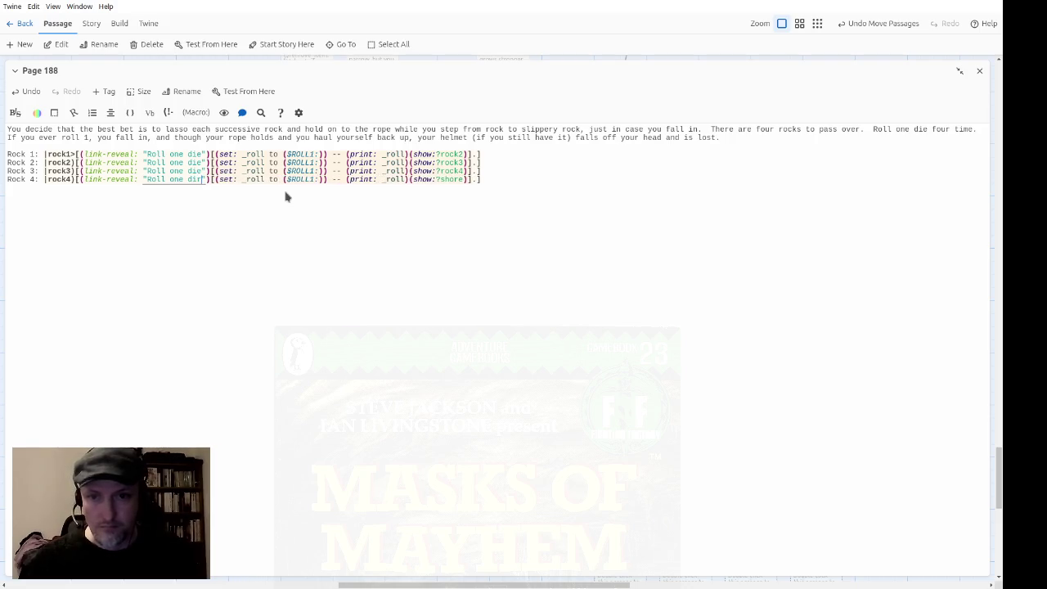
pyautogui.click(350, 180)
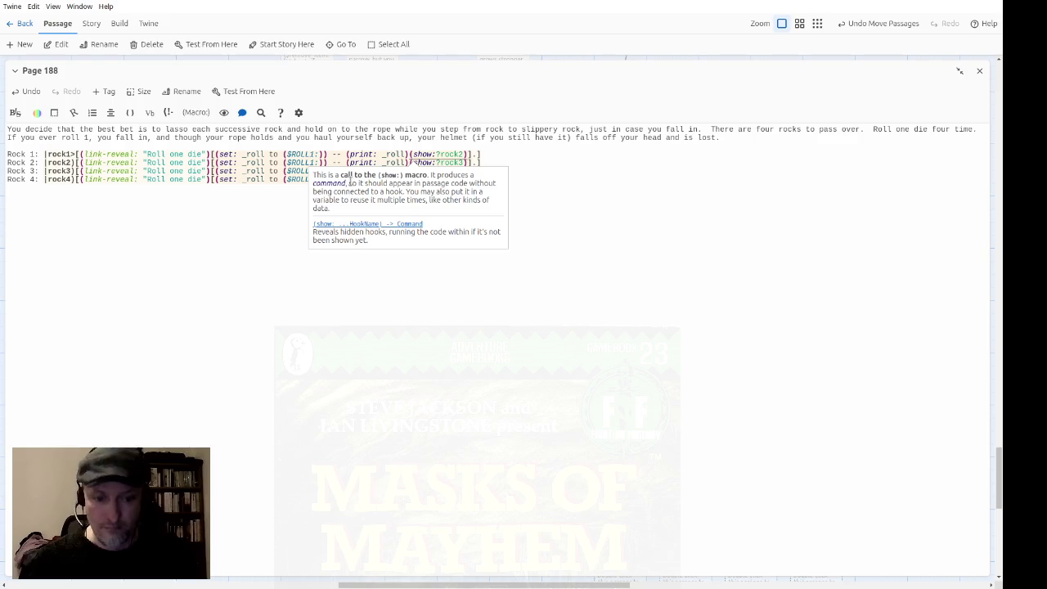
# Add (rerun: ?helmet) to the Rock 1 roll and paste it into Rocks 2–4
pyautogui.write('(')
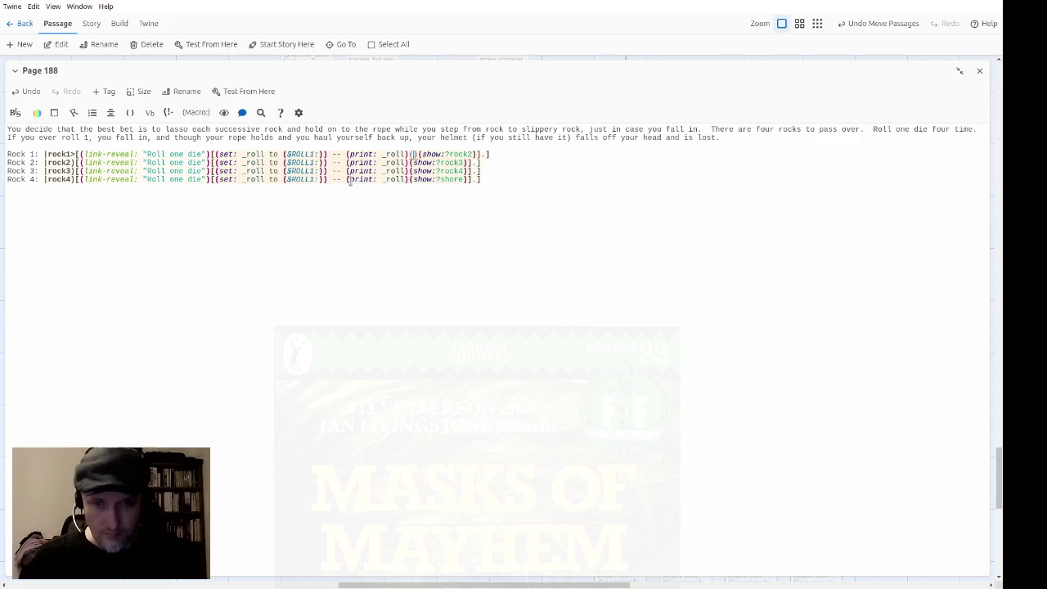
pyautogui.write('rerun:?')
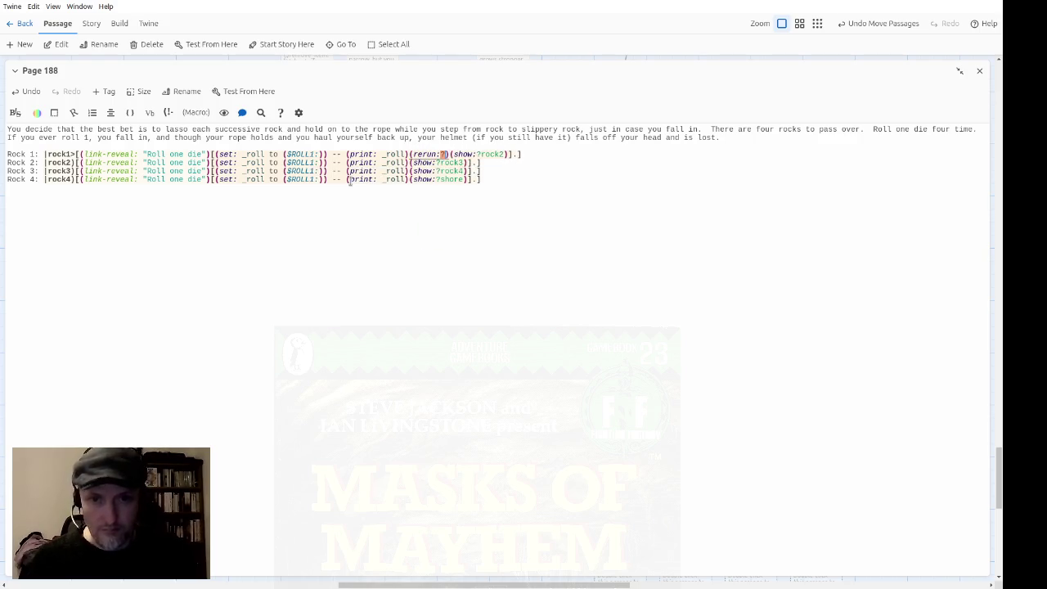
pyautogui.write('helmet')
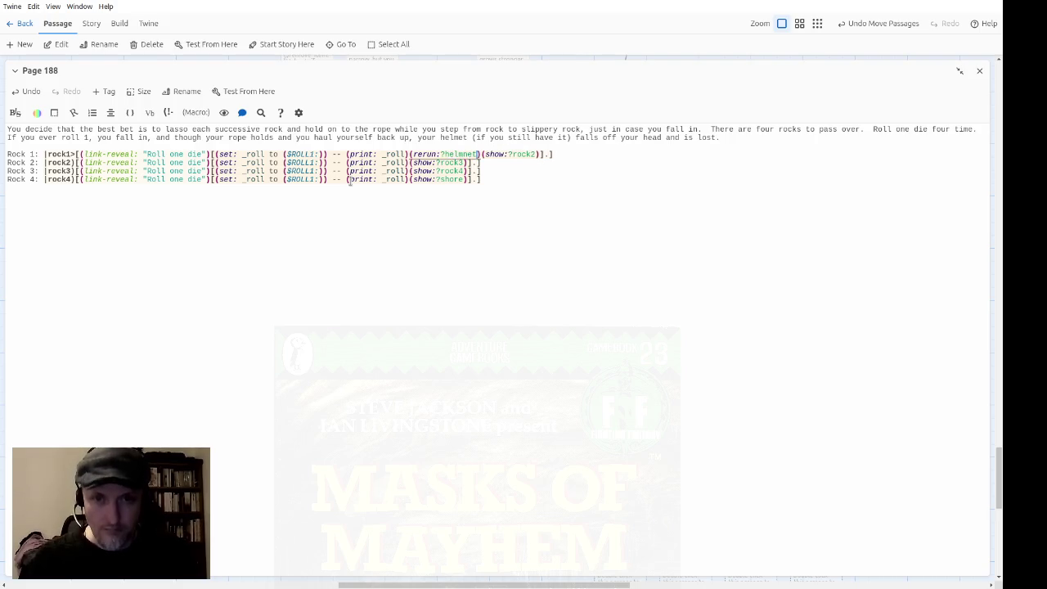
pyautogui.hotkey('shift', 'Left')
pyautogui.hotkey('shift', 'Left')
pyautogui.hotkey('shift', 'Left')
pyautogui.hotkey('shift', 'Left')
pyautogui.hotkey('ctrl', 'c')
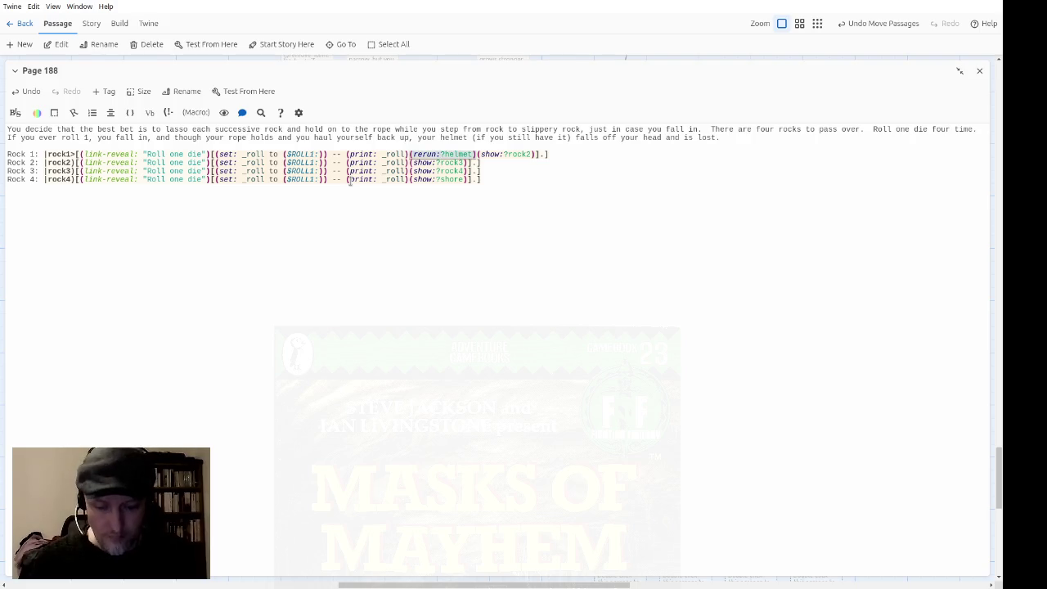
pyautogui.press('Right')
pyautogui.press('Left')
pyautogui.press('Left')
pyautogui.press('Left')
pyautogui.press('Down')
pyautogui.press('Left')
pyautogui.press('Left')
pyautogui.press('Left')
pyautogui.hotkey('ctrl', 'v')
pyautogui.press('Left')
pyautogui.press('Left')
pyautogui.press('Left')
pyautogui.press('Down')
pyautogui.press('Left')
pyautogui.press('Left')
pyautogui.press('Left')
pyautogui.hotkey('ctrl', 'v')
pyautogui.press('Down')
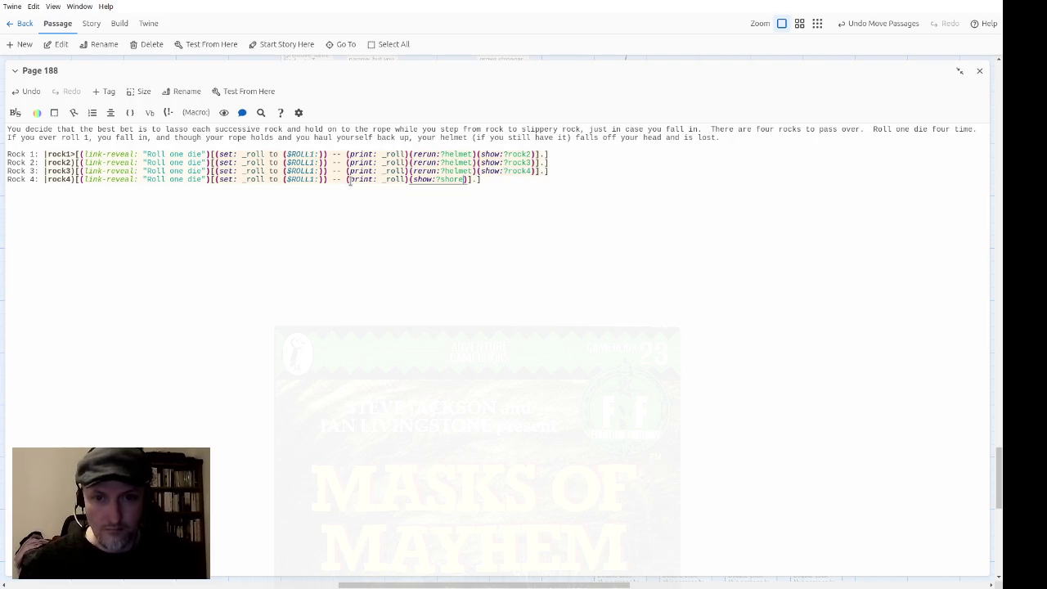
pyautogui.press('Left')
pyautogui.hotkey('ctrl', 'v')
# Initialise the roll with (set: _roll to 0) at the top of the passage
pyautogui.press('Up')
pyautogui.press('Up')
pyautogui.press('Up')
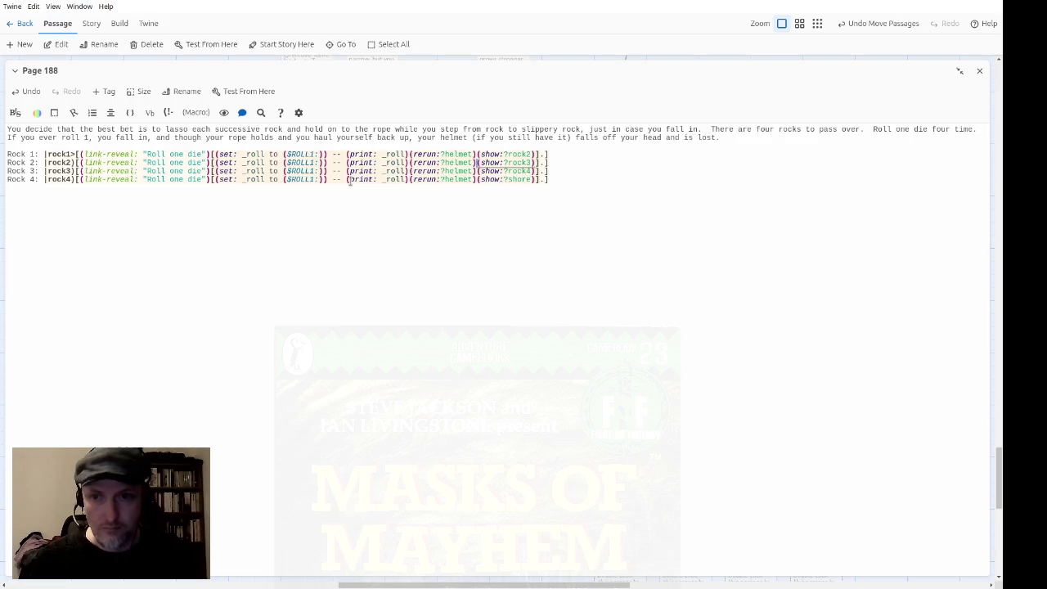
pyautogui.hotkey('ctrl', 'Home')
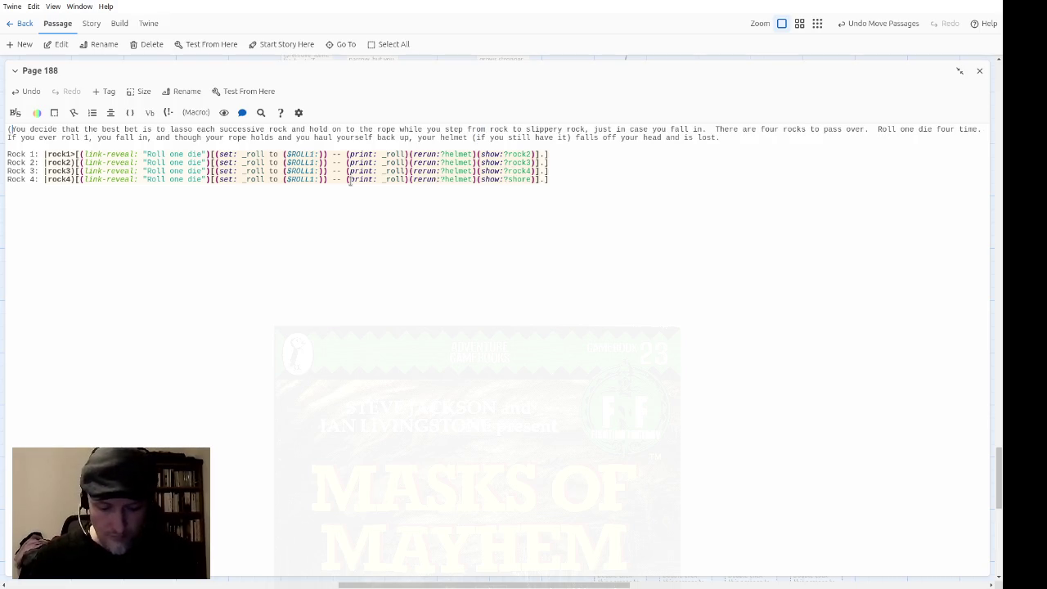
pyautogui.write('(set: _roll')
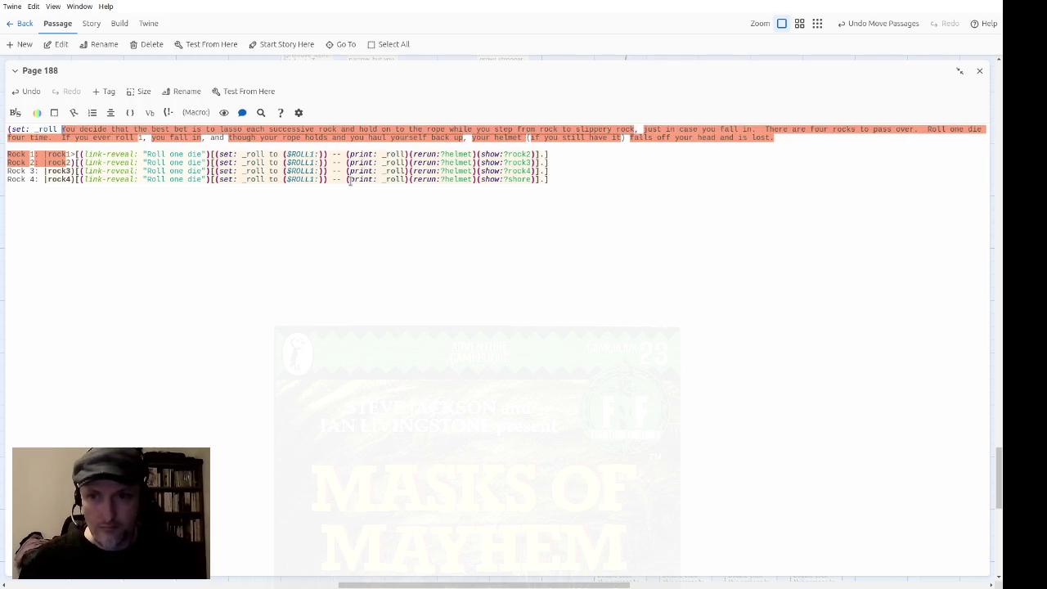
pyautogui.write(' to 0)')
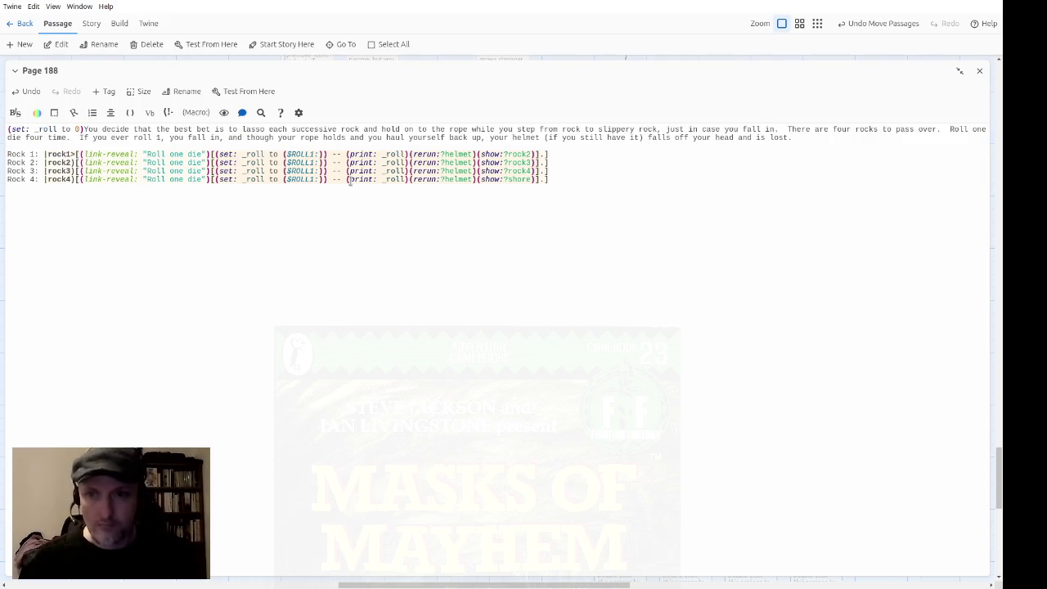
# Add a hook below the rocks: if _roll is 1, you fall in and lose "Helmet of Arion"
pyautogui.hotkey('ctrl', 'End')
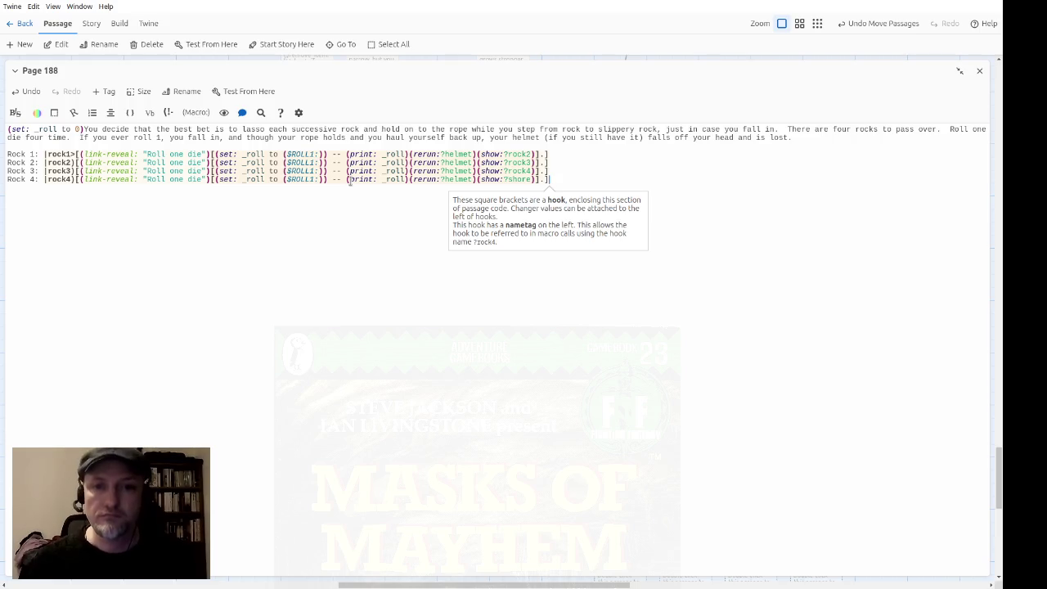
pyautogui.press('Return')
pyautogui.write('|helmet>')
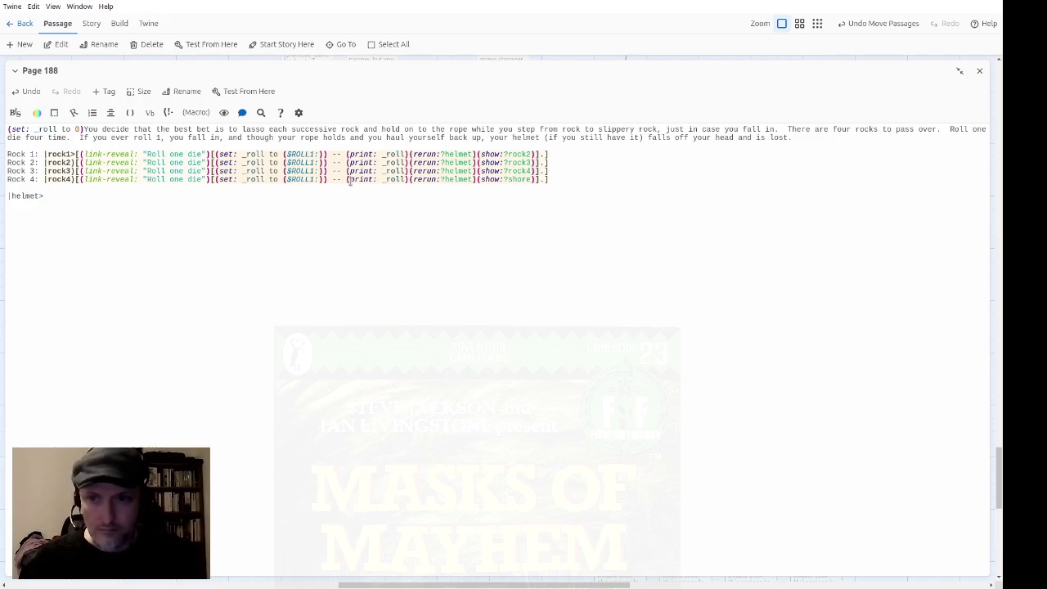
pyautogui.write('[]')
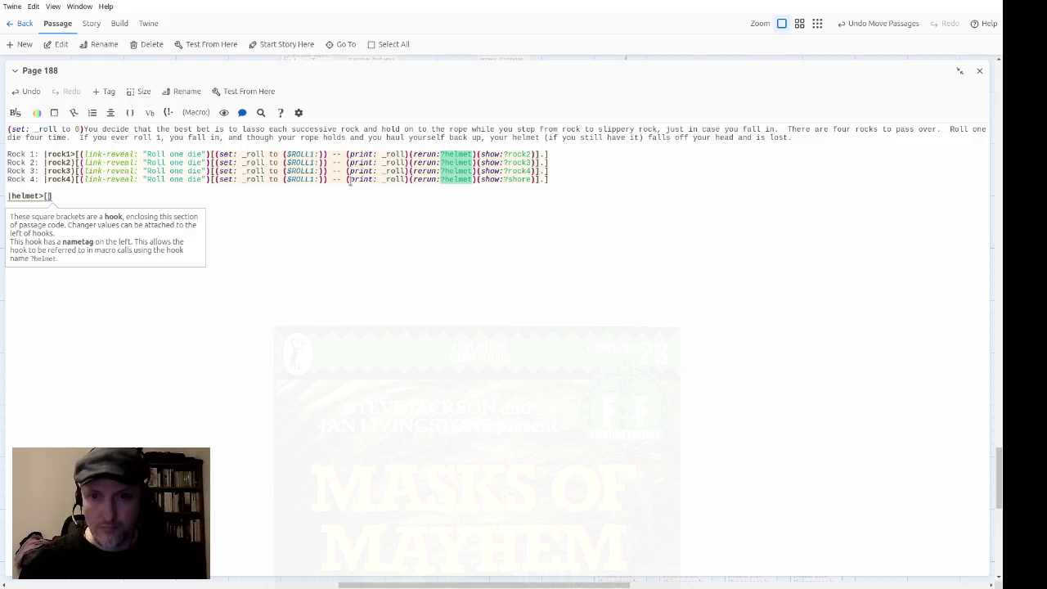
pyautogui.write('(if: ')
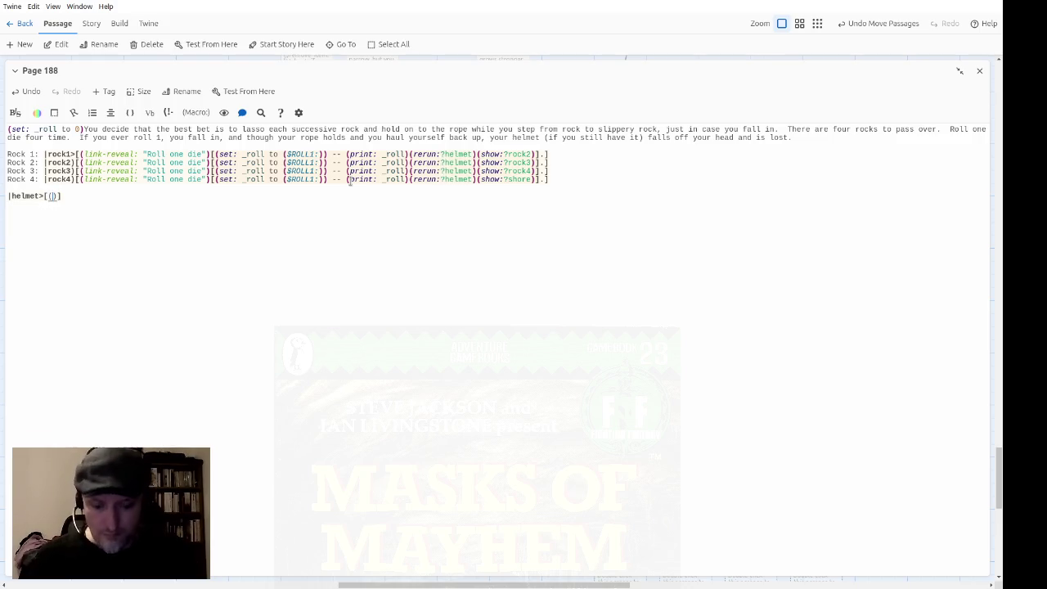
pyautogui.write('_roll is 1')
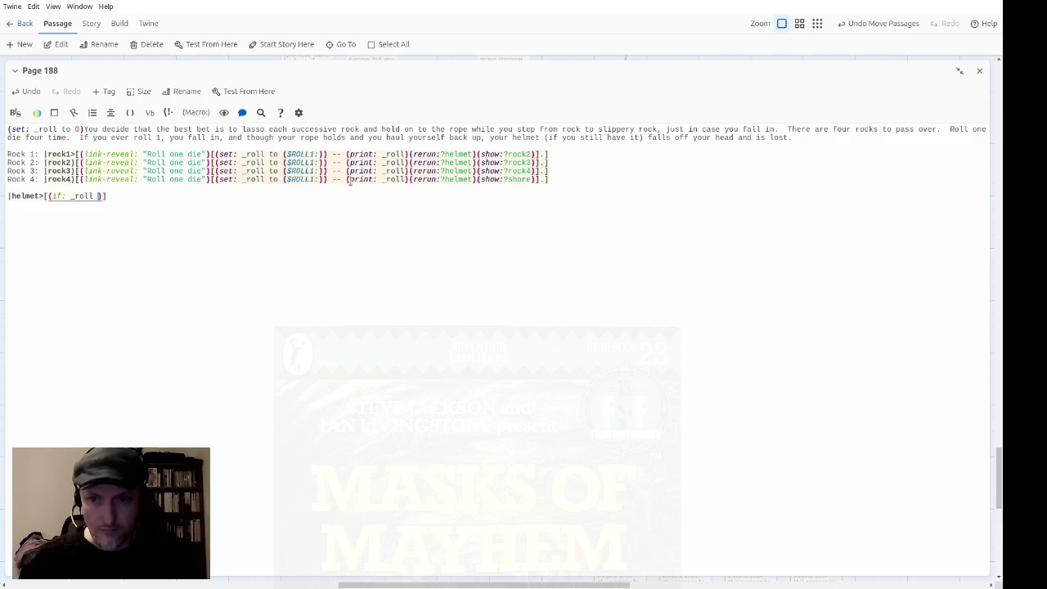
pyautogui.press('Right')
pyautogui.write('[]')
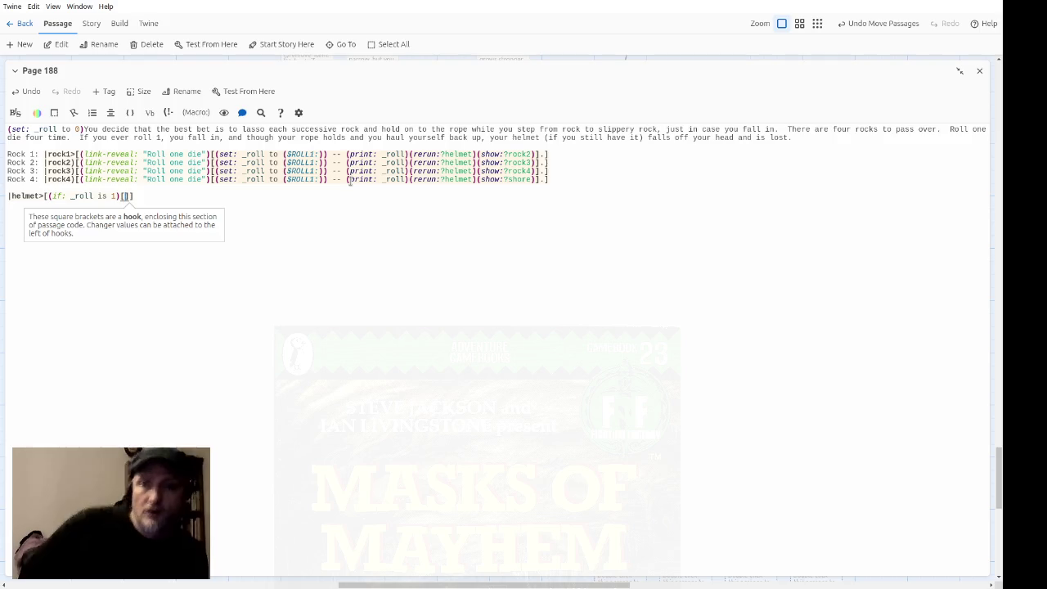
pyautogui.write('You fall into th')
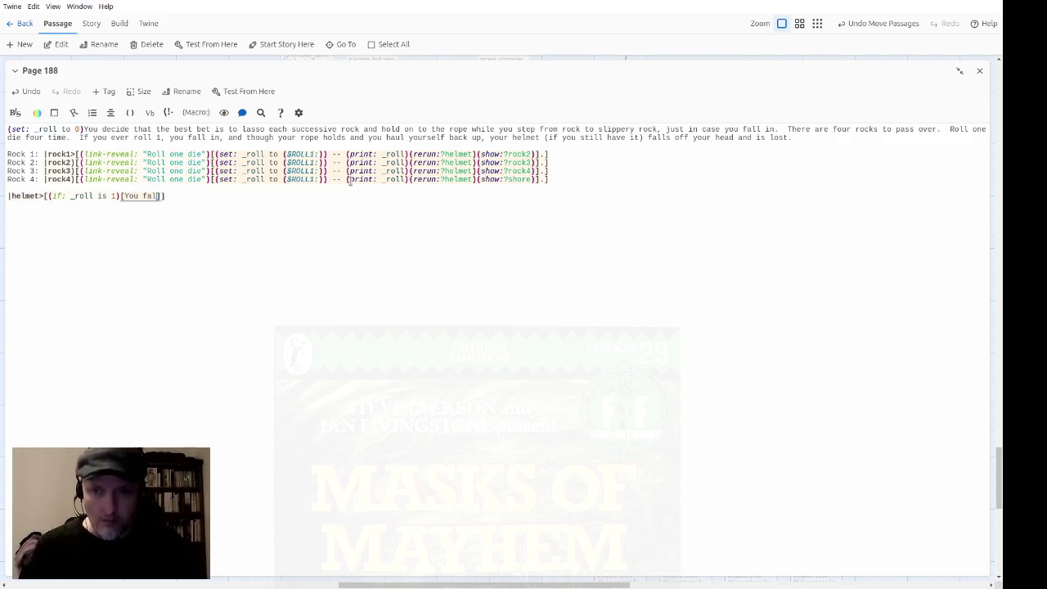
pyautogui.write('e water and lose')
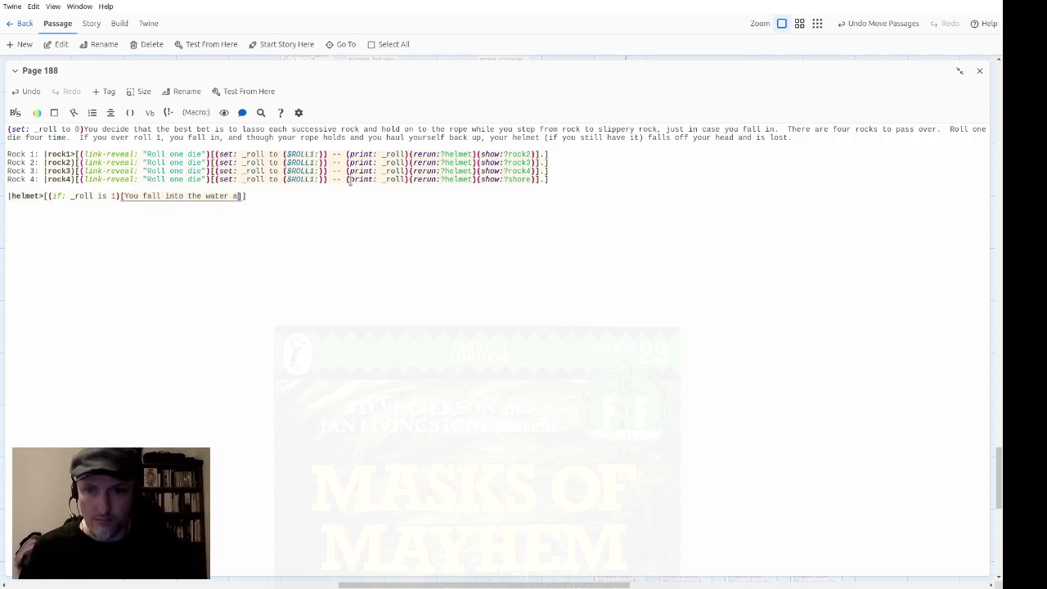
pyautogui.write(' your h')
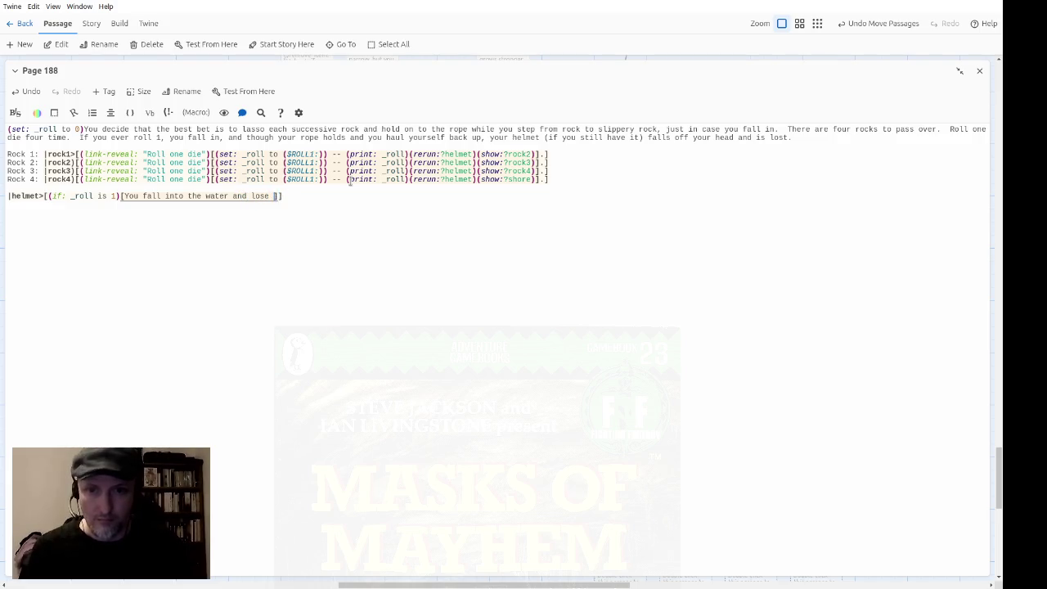
pyautogui.write('elmet! (')
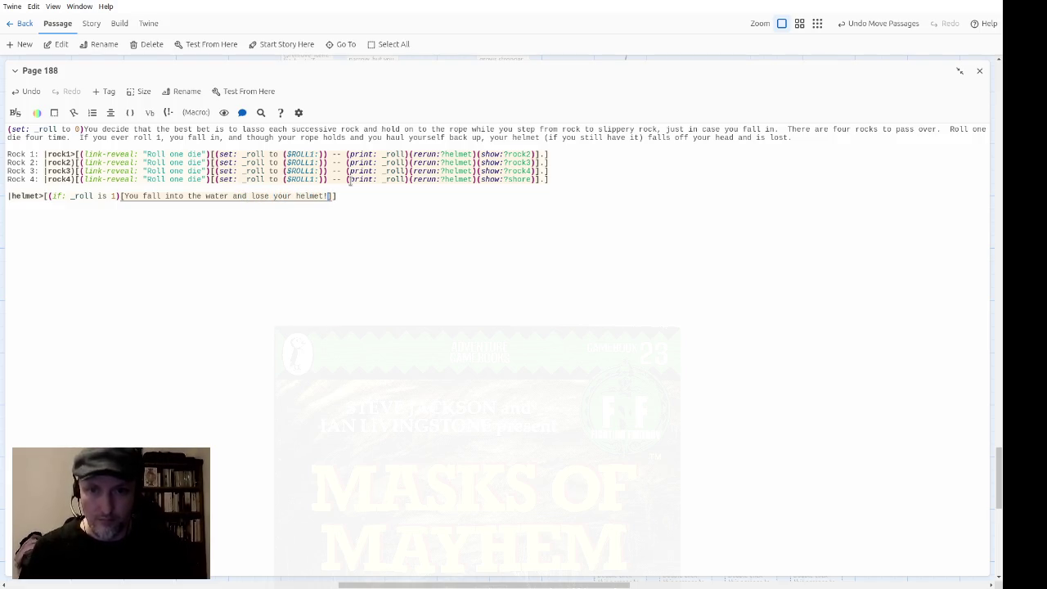
pyautogui.write('$remove_ot')
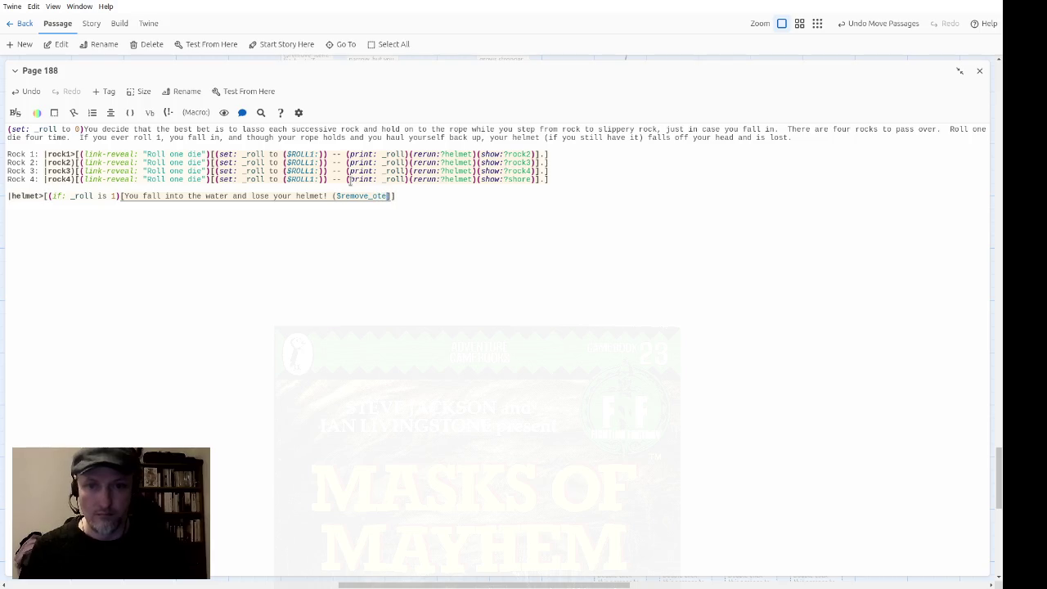
pyautogui.press('BackSpace')
pyautogui.write('item: "H')
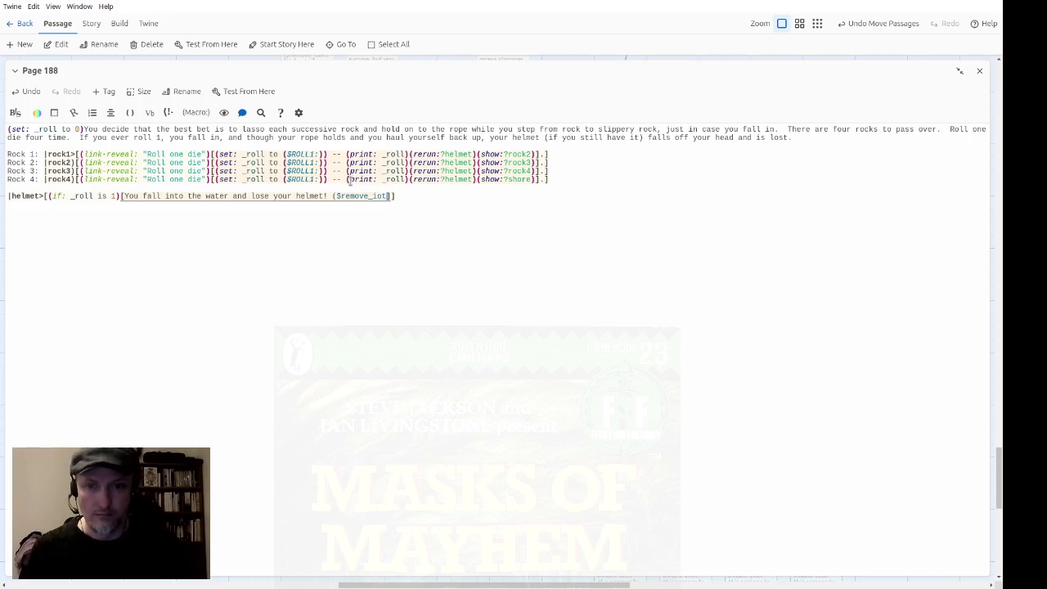
pyautogui.write('elmet of Arion"')
pyautogui.write(')')
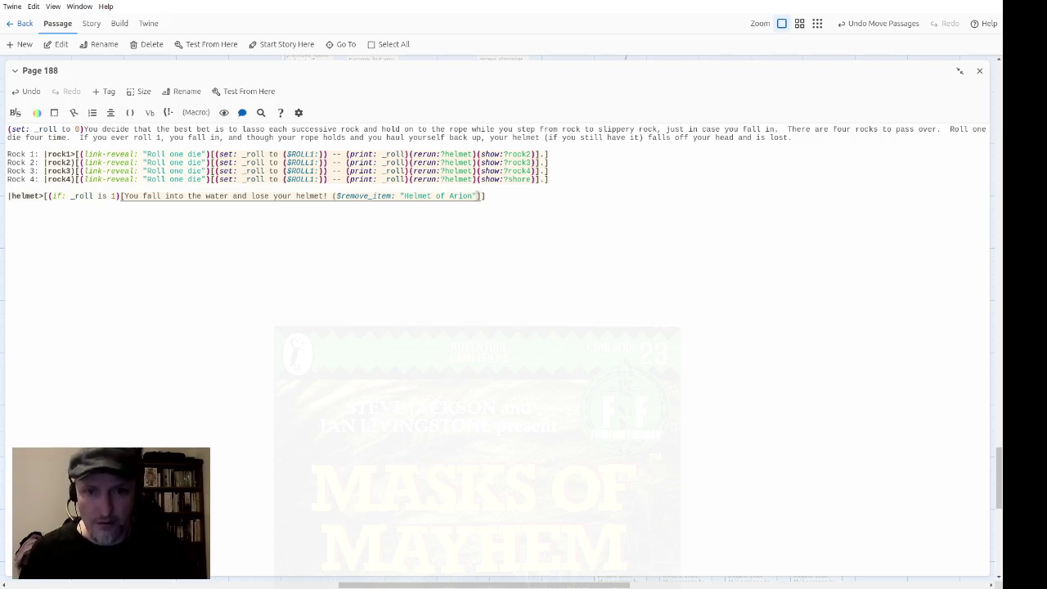
pyautogui.write(']')
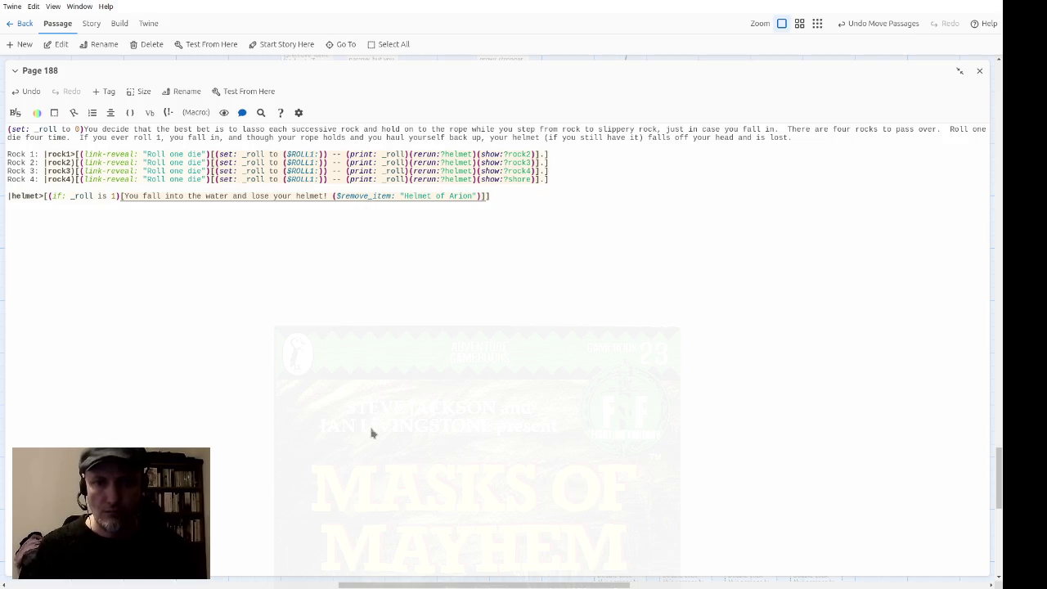
# Move the helmet line under Rock 4 and add a shore hook: "Eventually, you reach the south bank" → Page 293
pyautogui.click(594, 199)
pyautogui.press('Home')
pyautogui.press('Return')
pyautogui.press('Up')
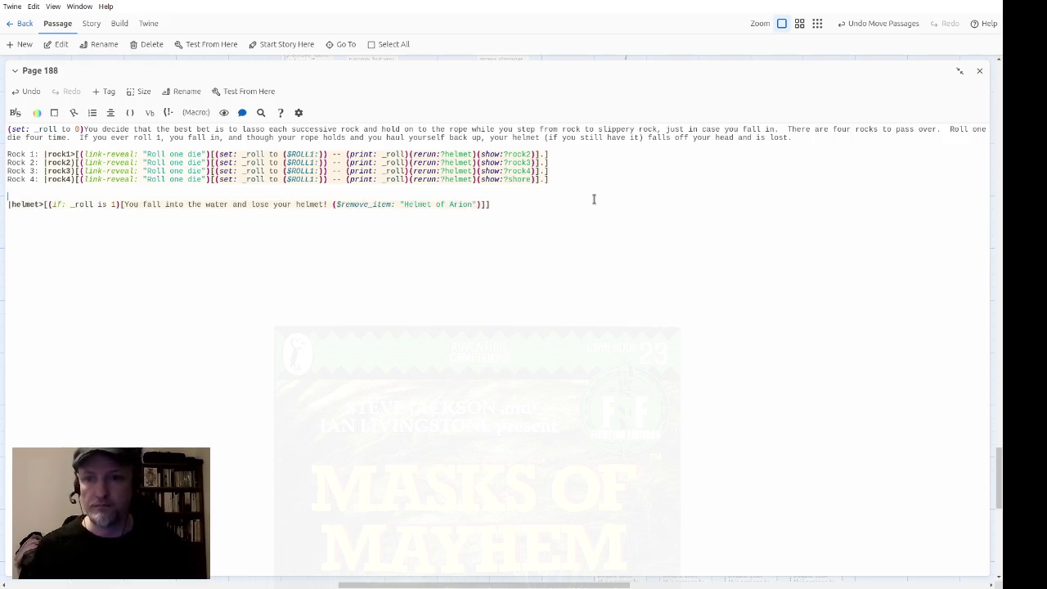
pyautogui.press('BackSpace')
pyautogui.press('BackSpace')
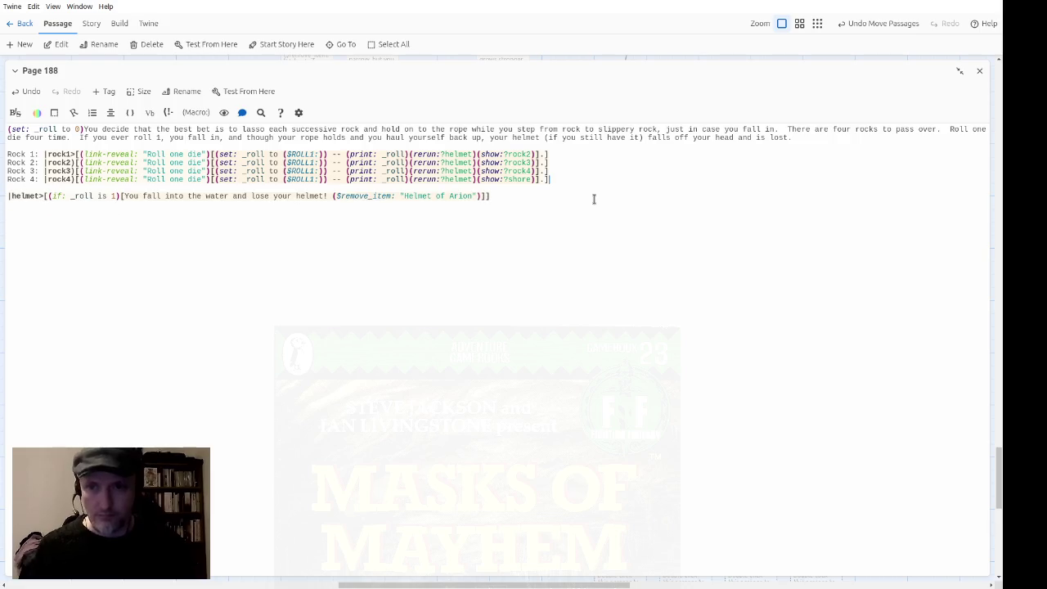
pyautogui.press('BackSpace')
pyautogui.press('Return')
pyautogui.write('|shore)')
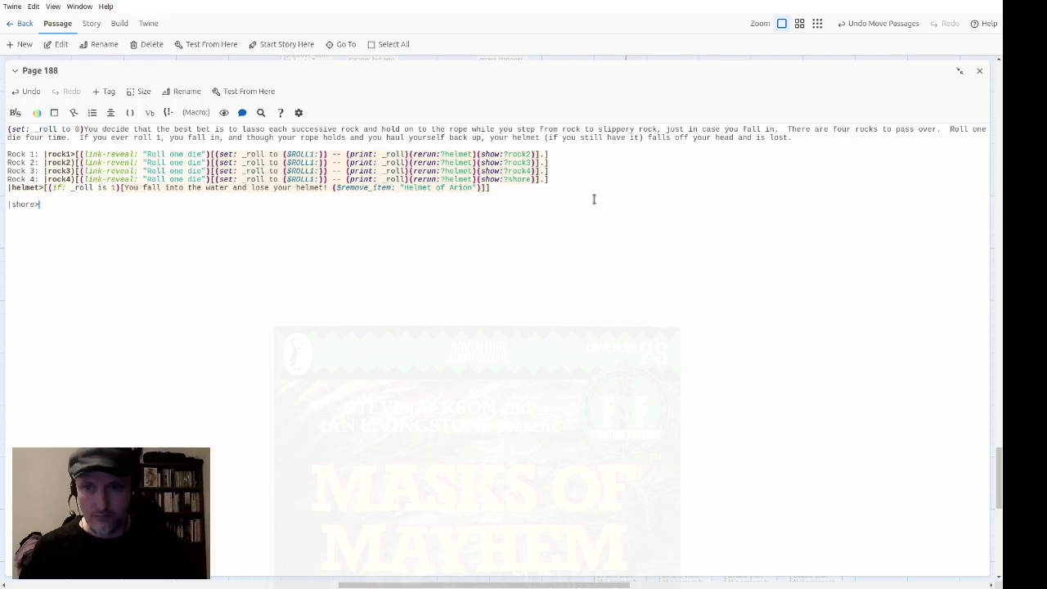
pyautogui.write('[')
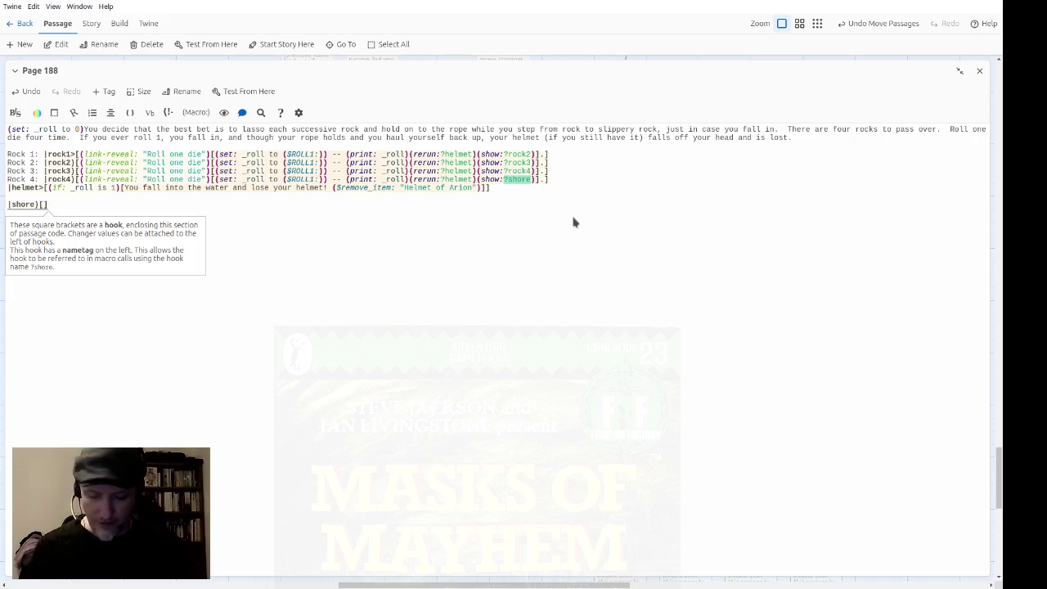
pyautogui.write('Eventually ')
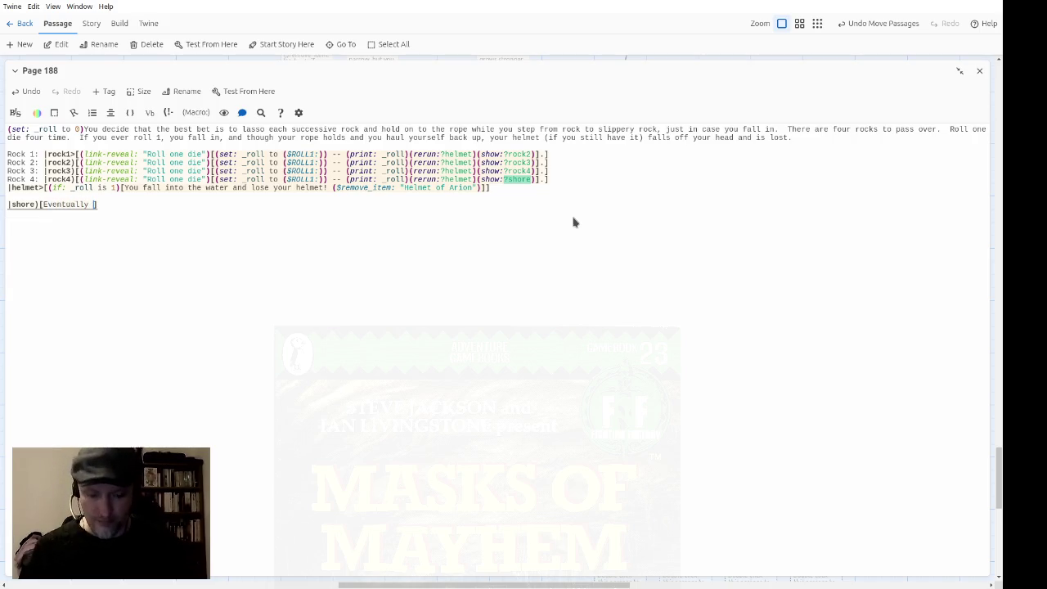
pyautogui.write(', you reach the ')
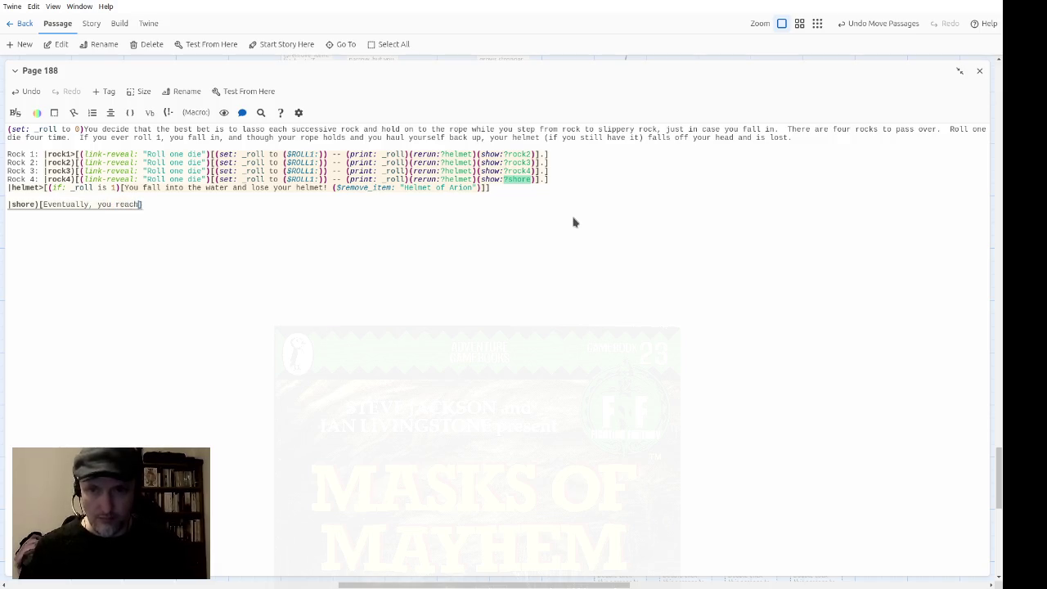
pyautogui.write('south bank')
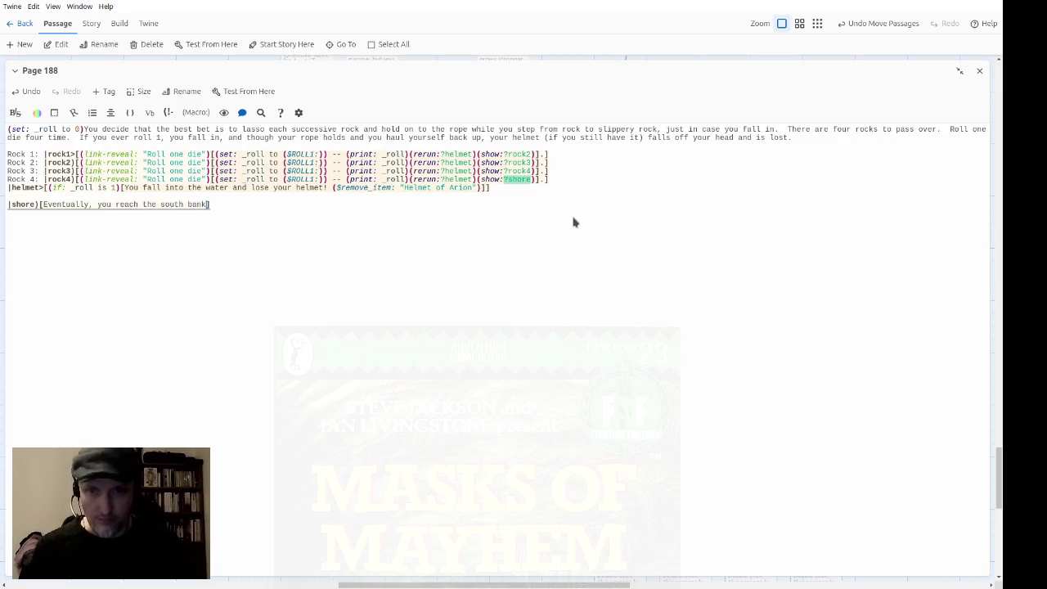
pyautogui.write('[[')
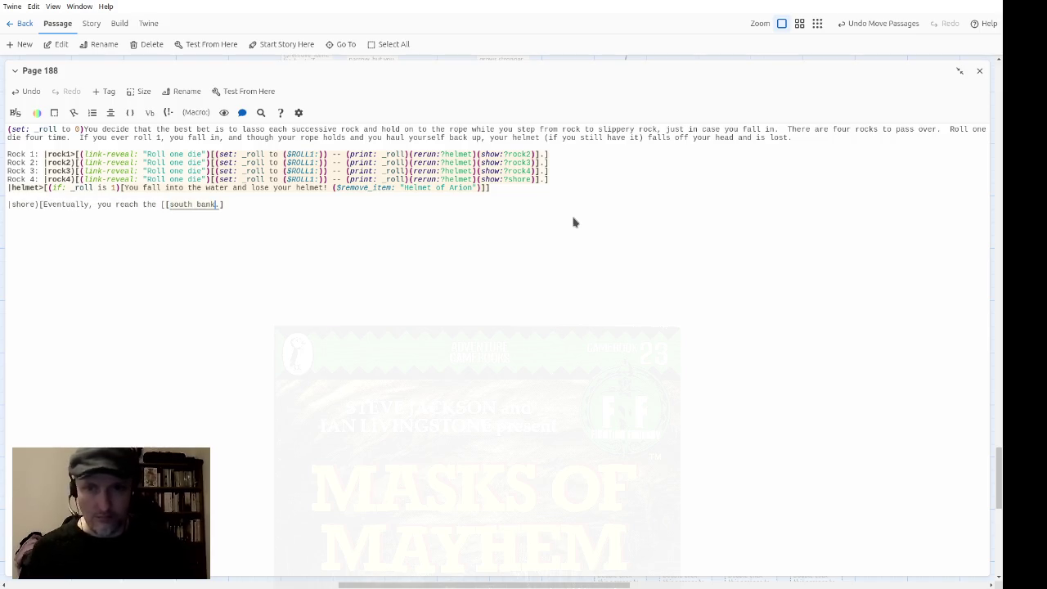
pyautogui.write('->Page')
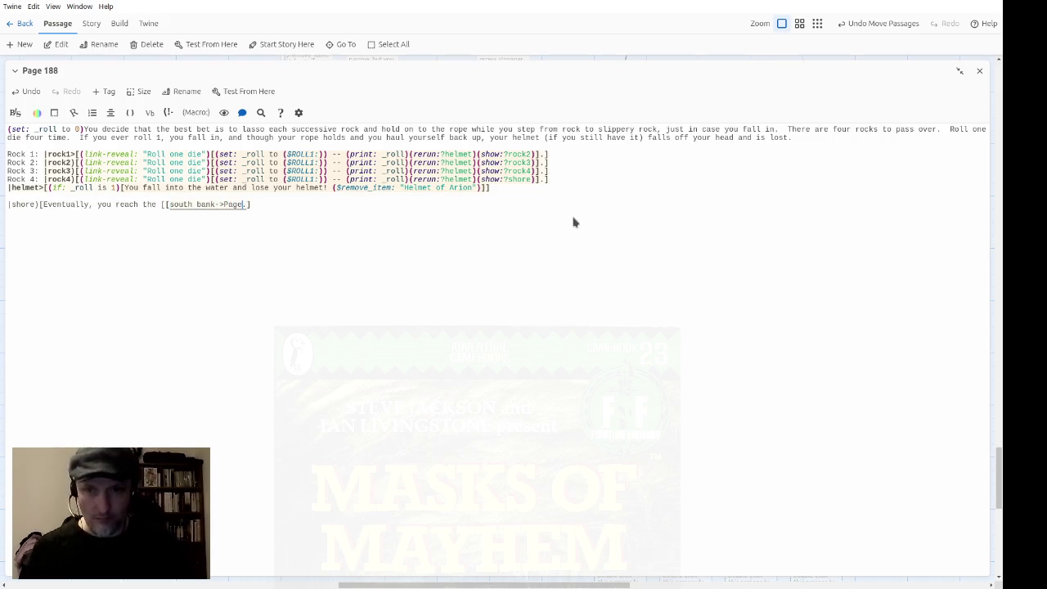
pyautogui.write('93]].')
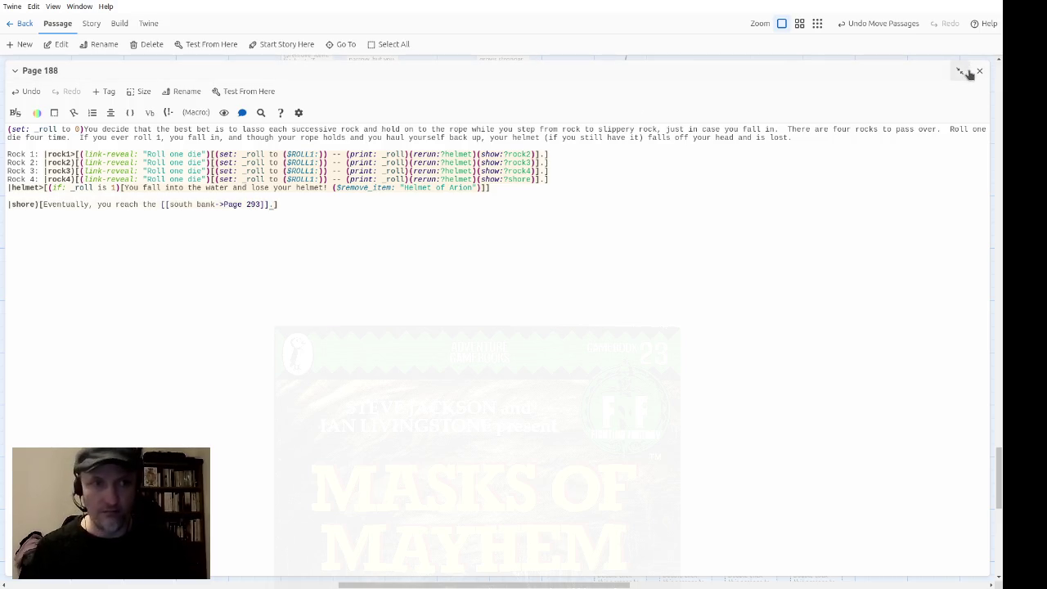
# Test Page 188 by rolling for all four rocks, then restart and roll through again
pyautogui.click(964, 72)
pyautogui.hscroll(3, 380, 401)
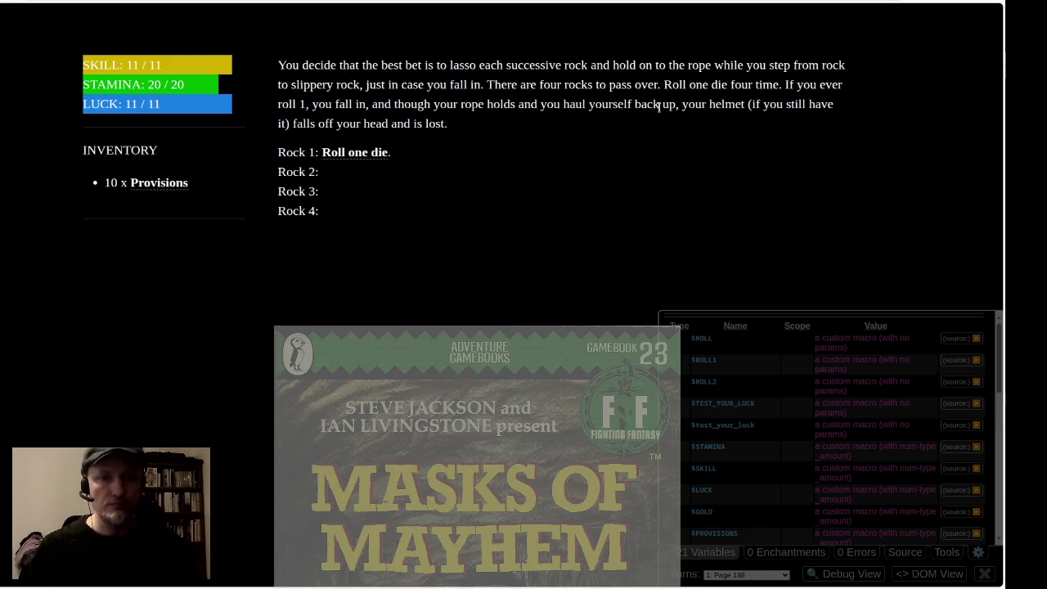
pyautogui.click(377, 152)
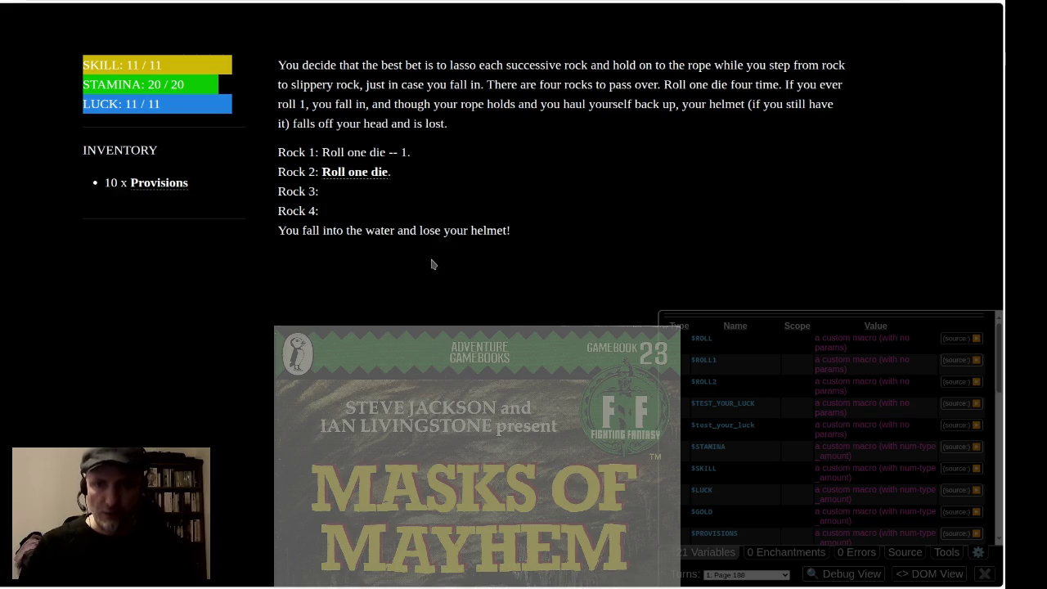
pyautogui.click(367, 172)
pyautogui.click(361, 197)
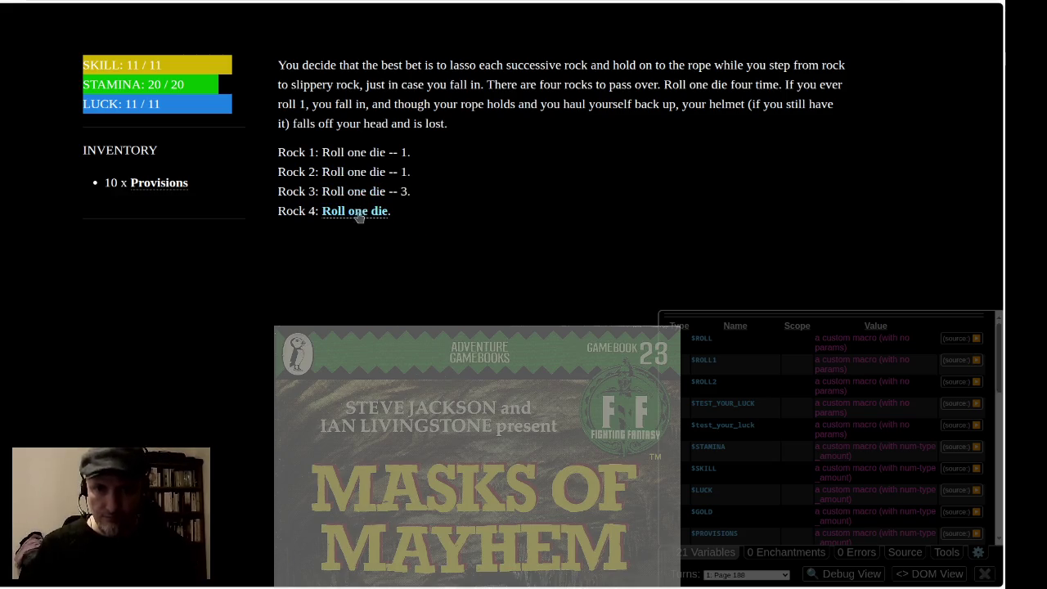
pyautogui.click(353, 211)
pyautogui.press('F5')
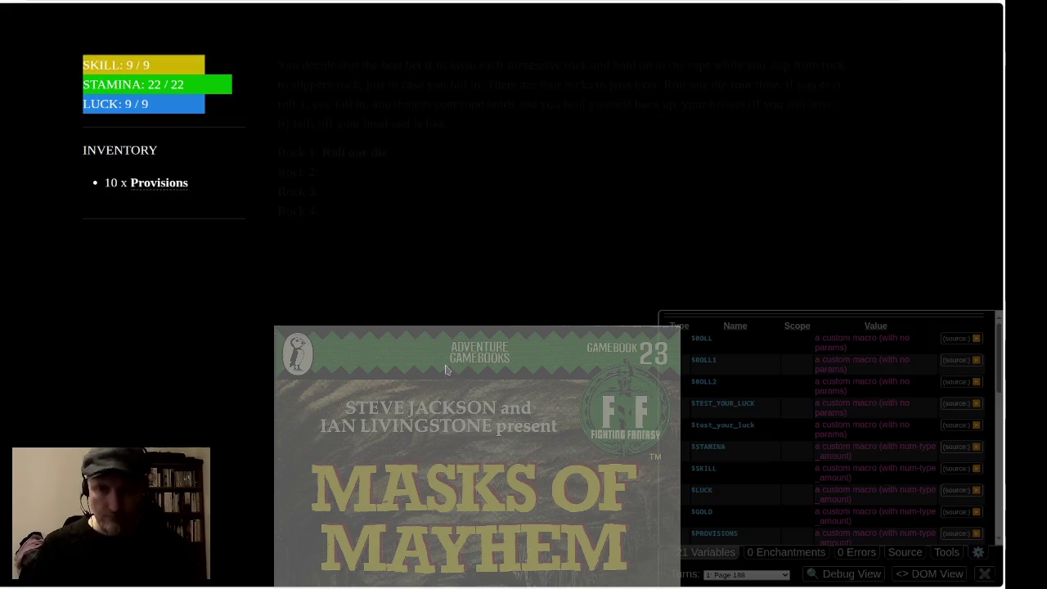
pyautogui.click(355, 154)
pyautogui.click(352, 172)
pyautogui.click(350, 192)
pyautogui.click(344, 213)
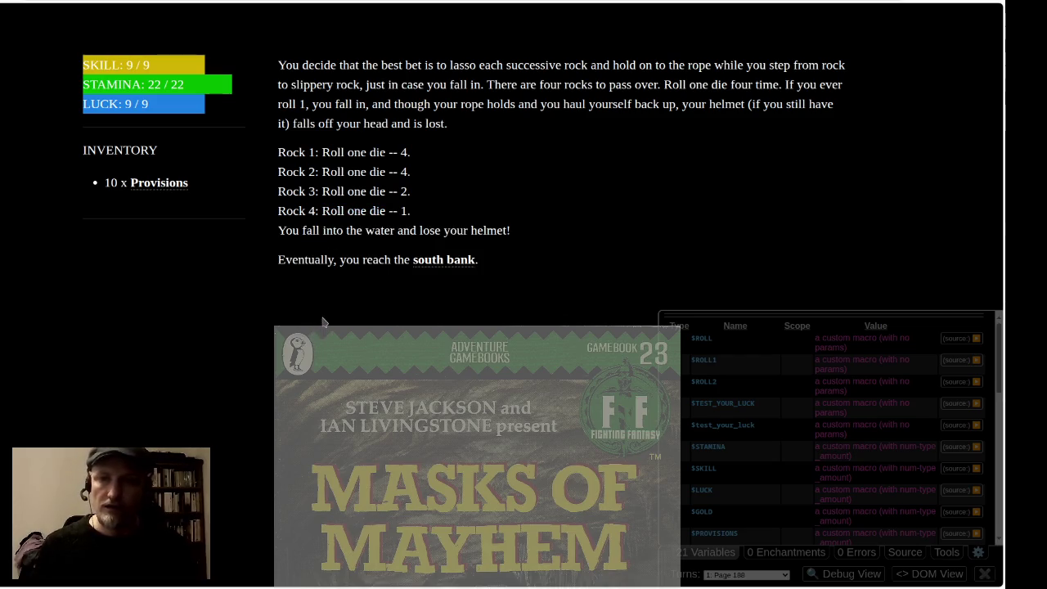
# Run two more test crossings, following the south bank link to Page 293
pyautogui.press('F5')
pyautogui.click(357, 155)
pyautogui.click(353, 171)
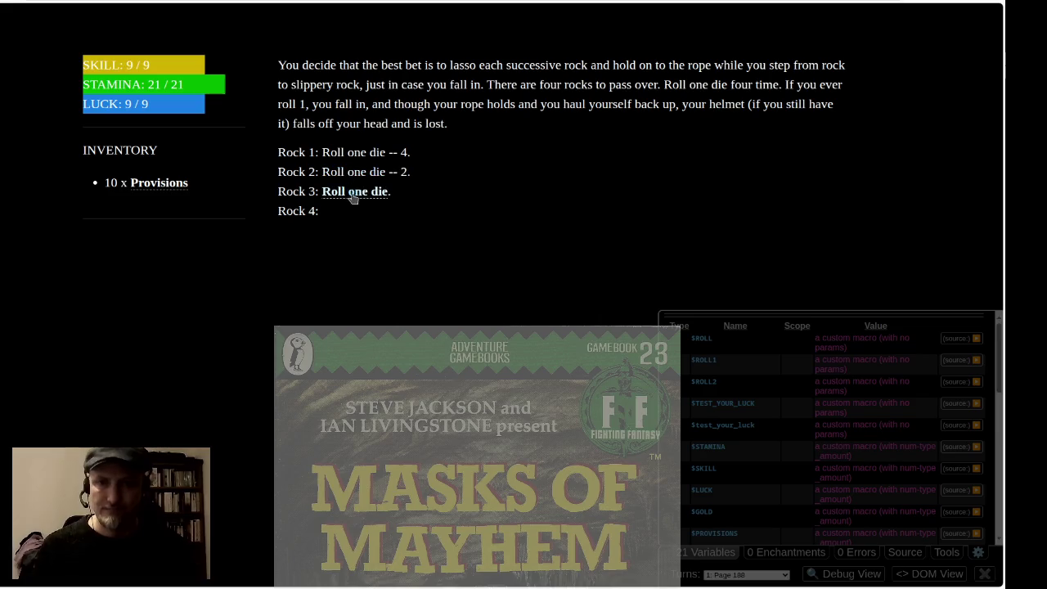
pyautogui.click(351, 194)
pyautogui.click(350, 212)
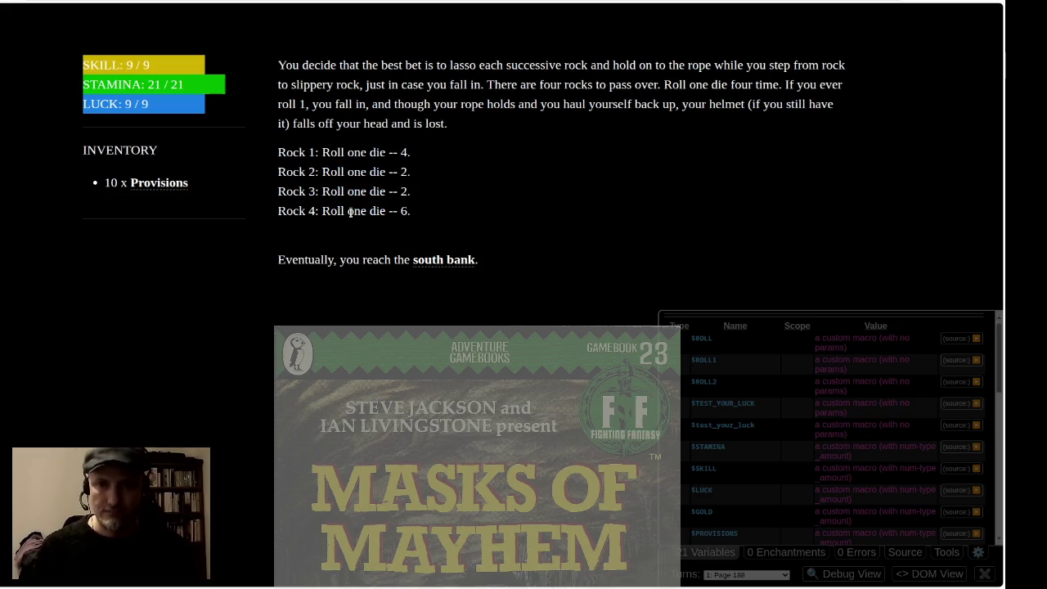
pyautogui.click(432, 259)
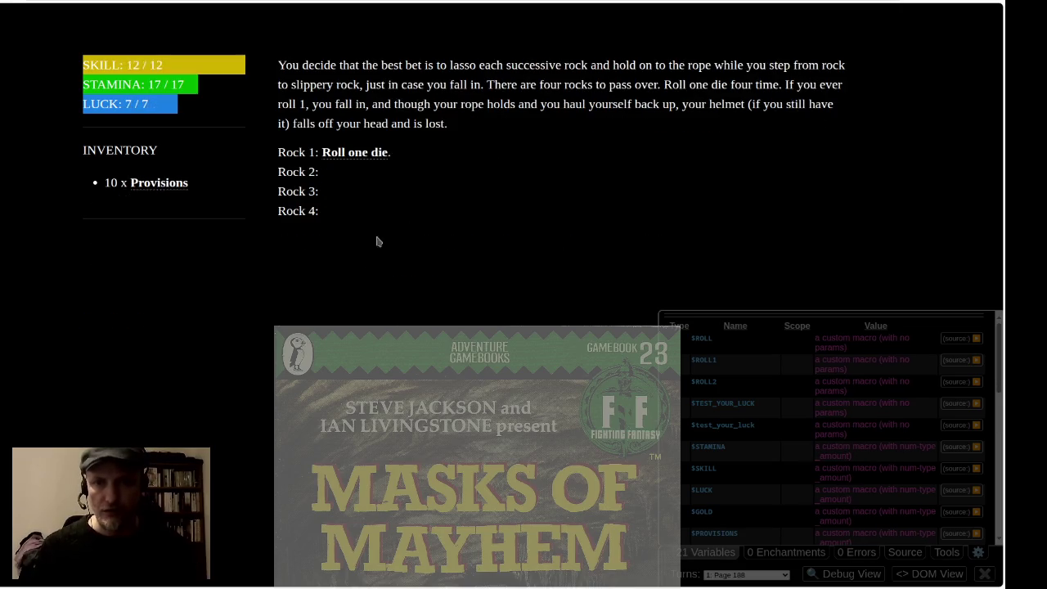
pyautogui.click(355, 154)
pyautogui.click(364, 171)
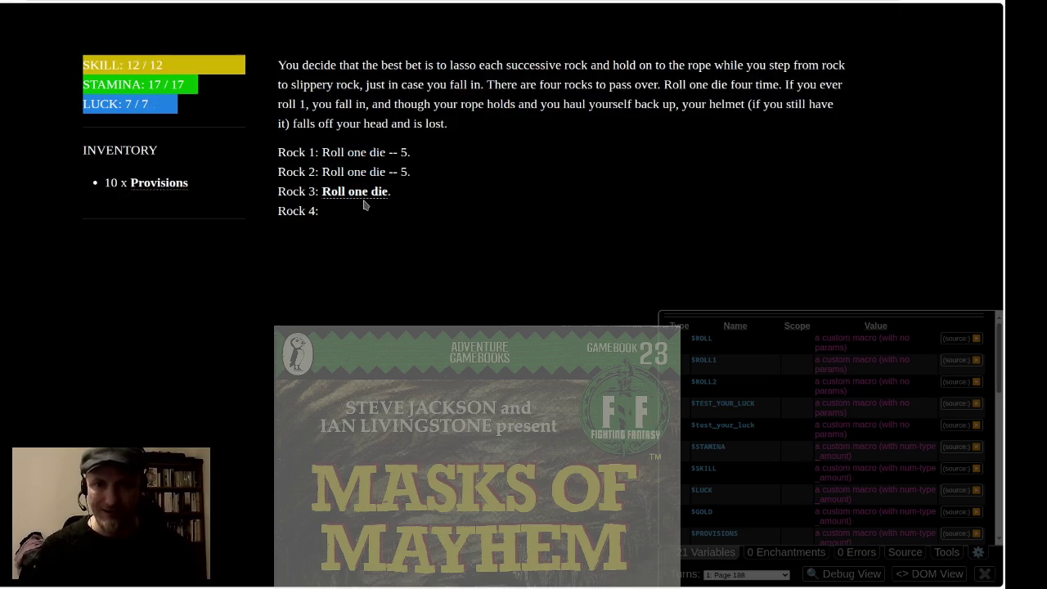
pyautogui.click(361, 191)
pyautogui.click(352, 211)
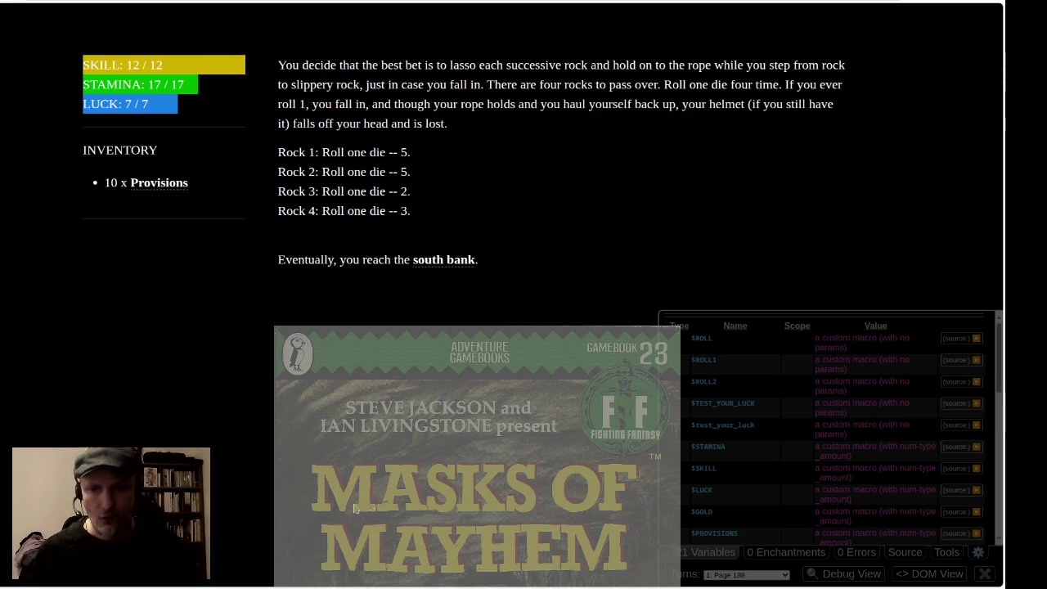
pyautogui.hotkey('alt', 'Tab')
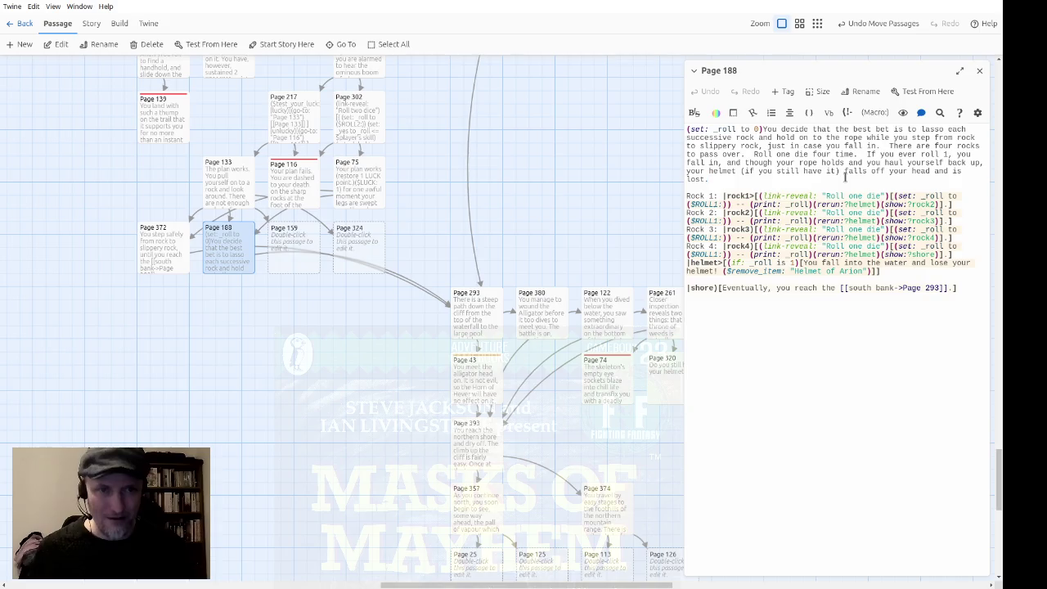
# Paste all of Page 188's rock-crossing text into Page 159 and reopen Page 188 to compare
pyautogui.hotkey('ctrl', 'a')
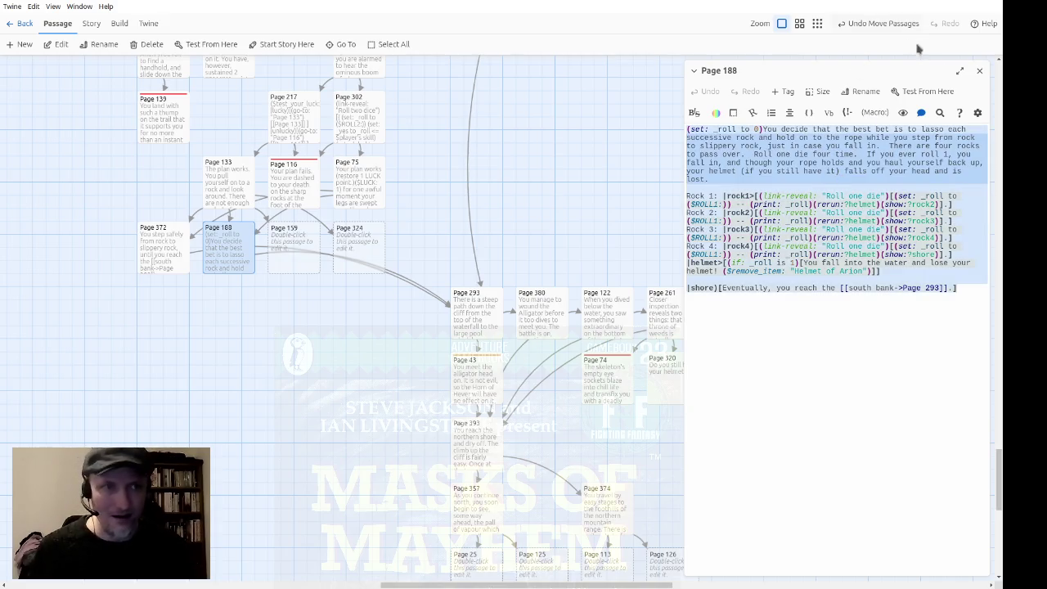
pyautogui.click(979, 70)
pyautogui.doubleClick(288, 264)
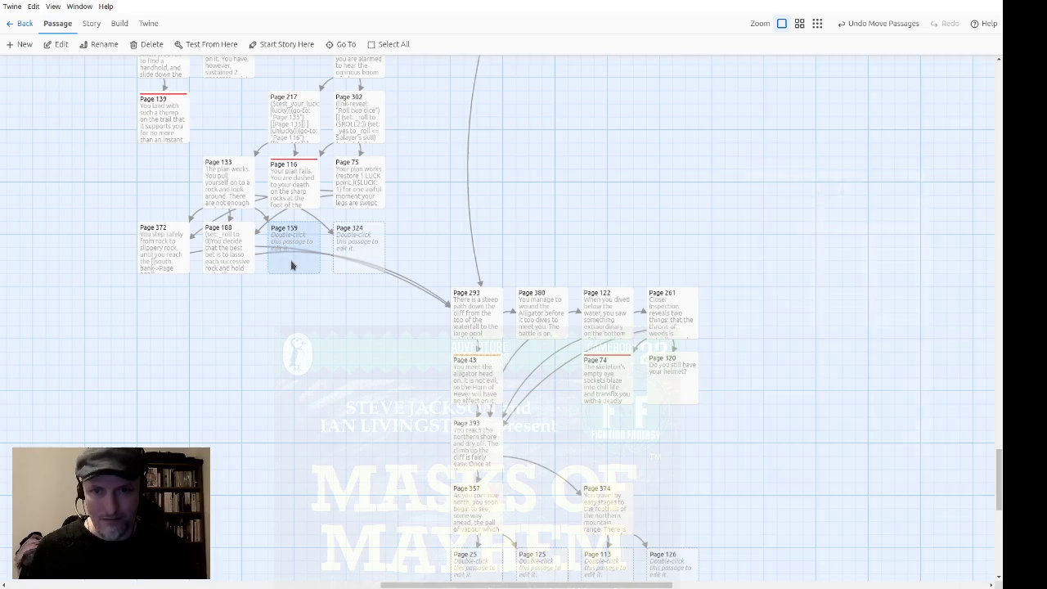
pyautogui.write('(set: _roll to 0)You decide that the best bet is to lasso each successive rock and hold on to the rope while you step from rock to slippery rock, just in case you fall in.  There are four rocks to pass over.  Roll one die four time.  If you ever roll 1, you fall in, and though your rope holds and you haul yourself back up, your helmet (if you still have it) falls off your head and is lost.  Rock 1: |rock1>[(link-reveal: "Roll one die")[(set: _roll to ($ROLL1:)) -- (print: _roll)(rerun:?helmet)(show:?rock2)].] Rock 2: |rock2)[(link-reveal: "Roll one die")[(set: _roll to ($ROLL1:)) -- (print: _roll)(rerun:?helmet)(show:?rock3)].] Rock 3: |rock3)[(link-reveal: "Roll one die")[(set: _roll to ($ROLL1:)) -- (print: _roll)(rerun:?helmet)(show:?rock4)].] Rock 4: |rock4)[(link-reveal: "Roll one die")[(set: _roll to ($ROLL1:)) -- (print: _roll)(rerun:?helmet)(show:?shore)].] |helmet)[(if: _roll is 1)[You fall into the water and lose your helmet! ($remove_item: "Helmet of Arion")]]  |shore)[Eventually, you reach the [[south bank->Page 293]].]')
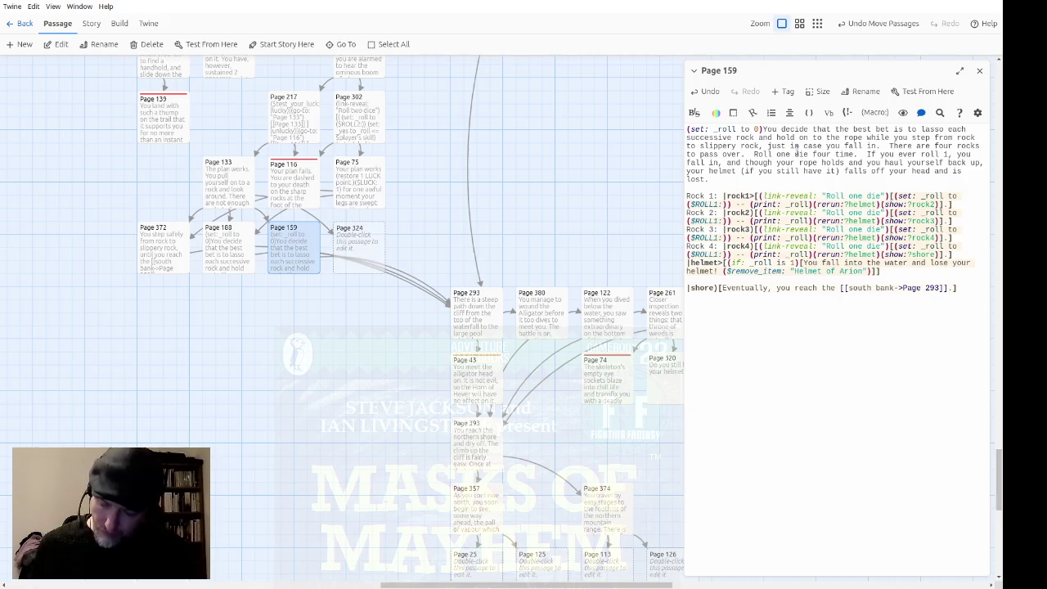
pyautogui.doubleClick(245, 238)
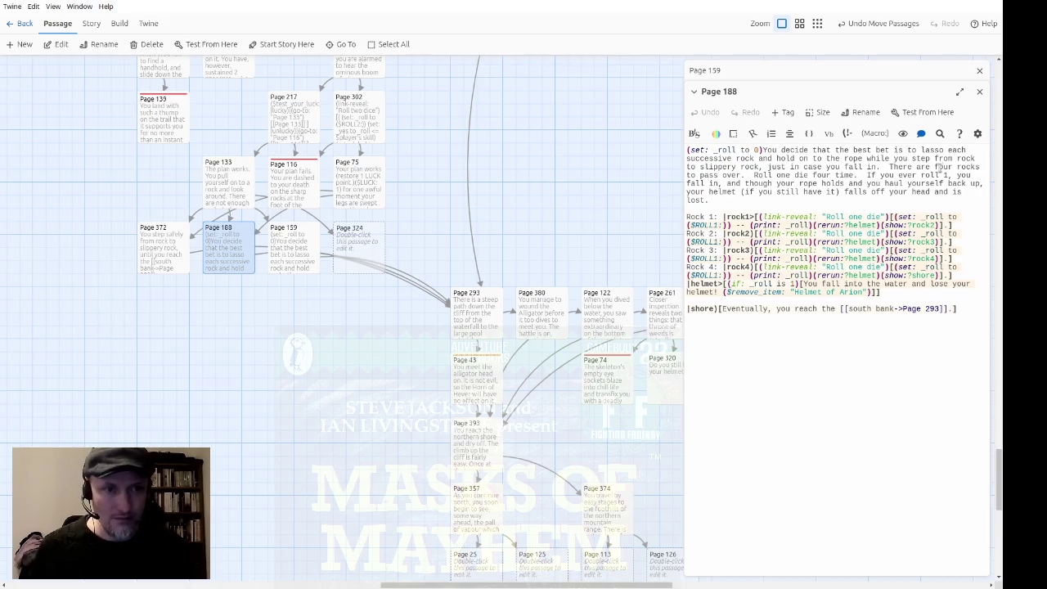
pyautogui.click(979, 92)
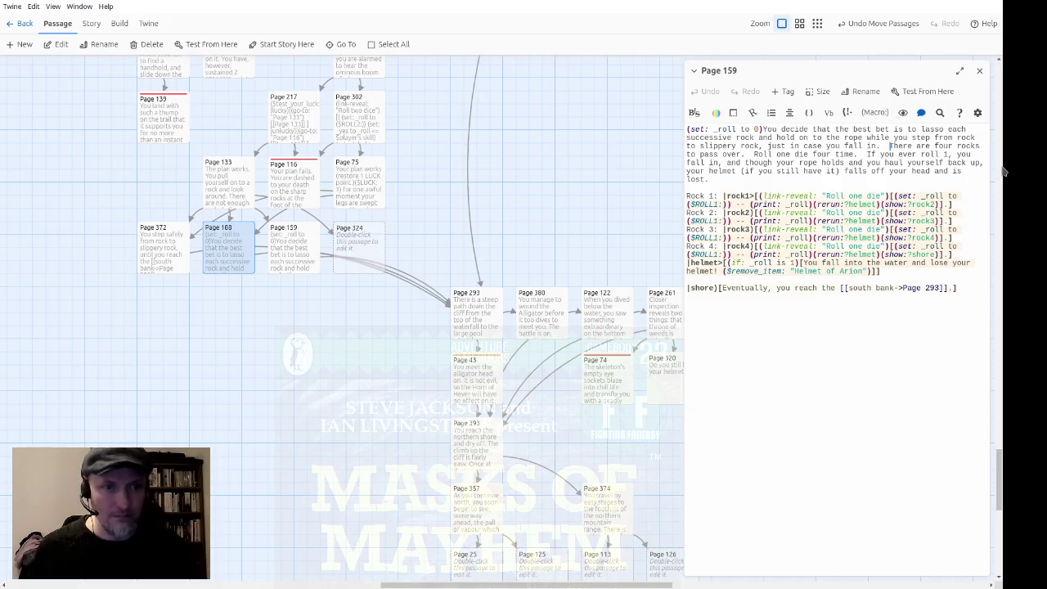
# Change the opening text to three rocks, 'cross' instead of 'pass over', and three times
pyautogui.hotkey('shift', 'Up')
pyautogui.hotkey('shift', 'Up')
pyautogui.hotkey('ctrl', 'shift', 'Left')
pyautogui.hotkey('ctrl', 'shift', 'Left')
pyautogui.hotkey('ctrl', 'shift', 'Left')
pyautogui.hotkey('ctrl', 'shift', 'Left')
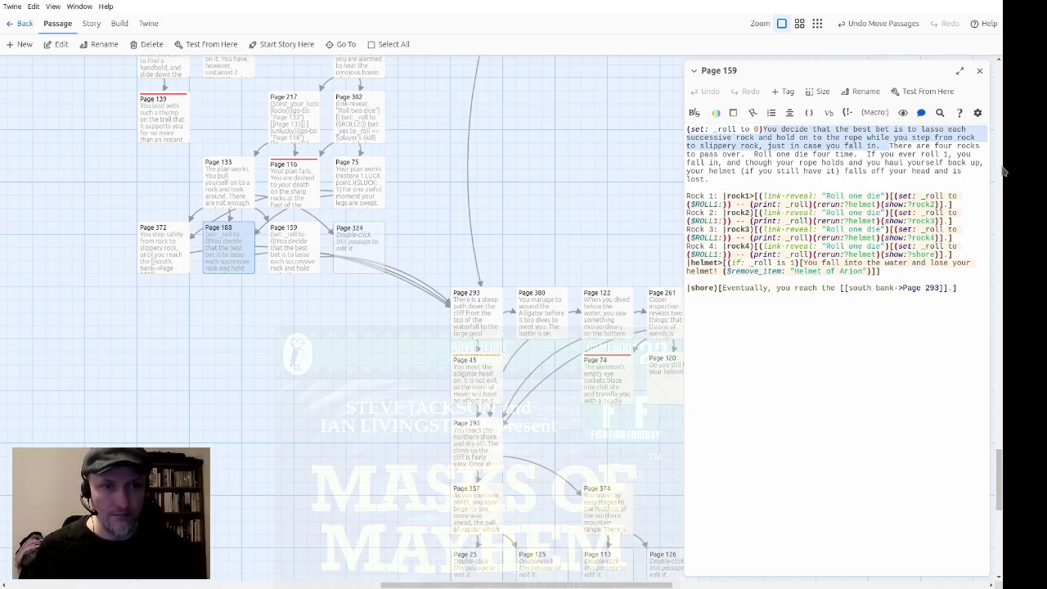
pyautogui.press('BackSpace')
pyautogui.press('BackSpace')
pyautogui.press('BackSpace')
pyautogui.press('BackSpace')
pyautogui.write('three')
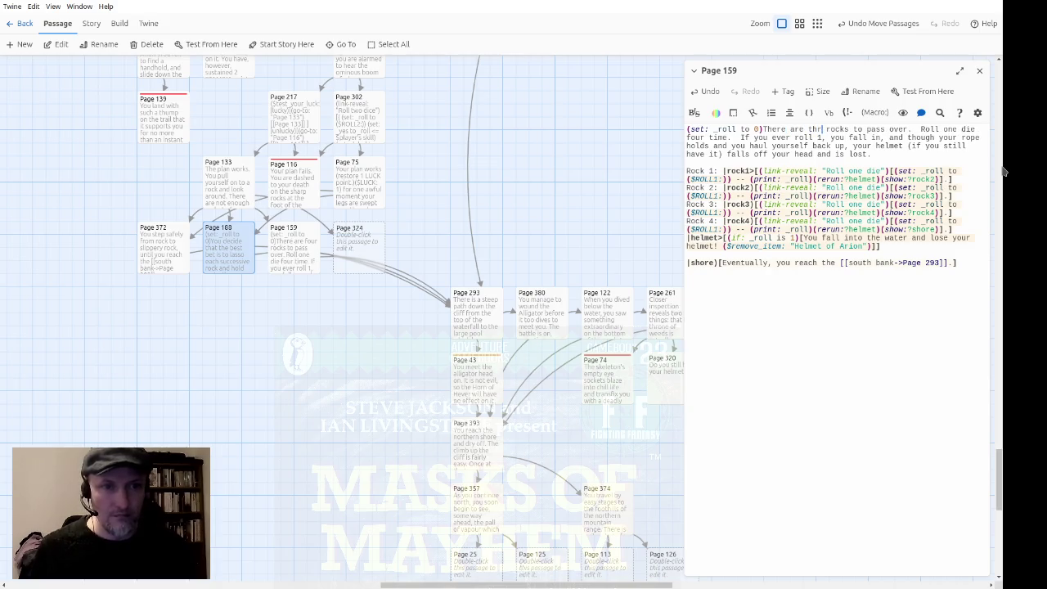
pyautogui.press('BackSpace')
pyautogui.press('BackSpace')
pyautogui.press('BackSpace')
pyautogui.write('cross')
pyautogui.hotkey('ctrl', 'Left')
pyautogui.press('BackSpace')
pyautogui.press('BackSpace')
pyautogui.press('BackSpace')
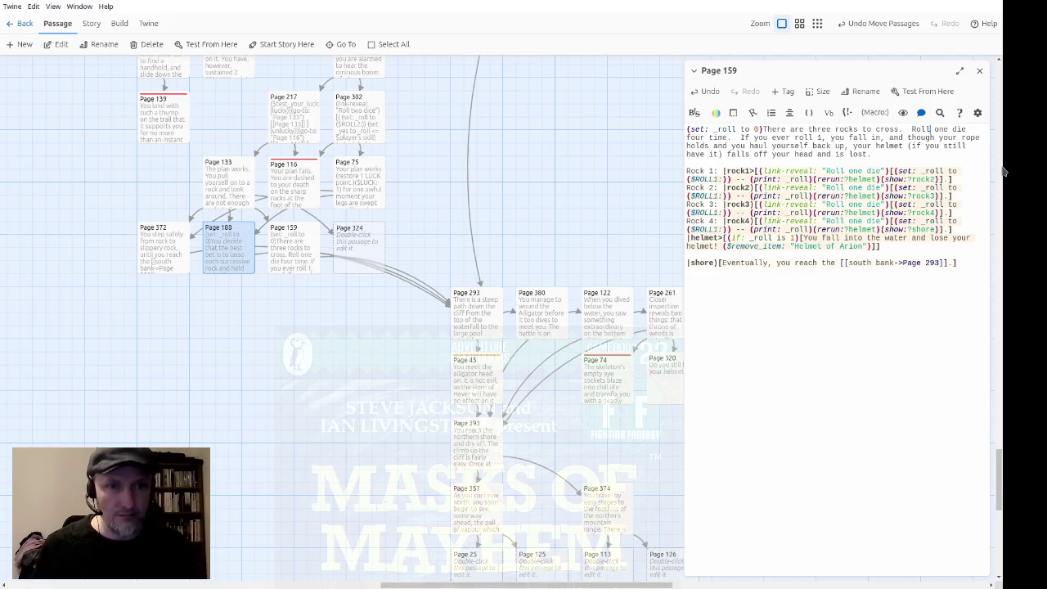
pyautogui.press('BackSpace')
pyautogui.press('BackSpace')
pyautogui.press('BackSpace')
pyautogui.write('three')
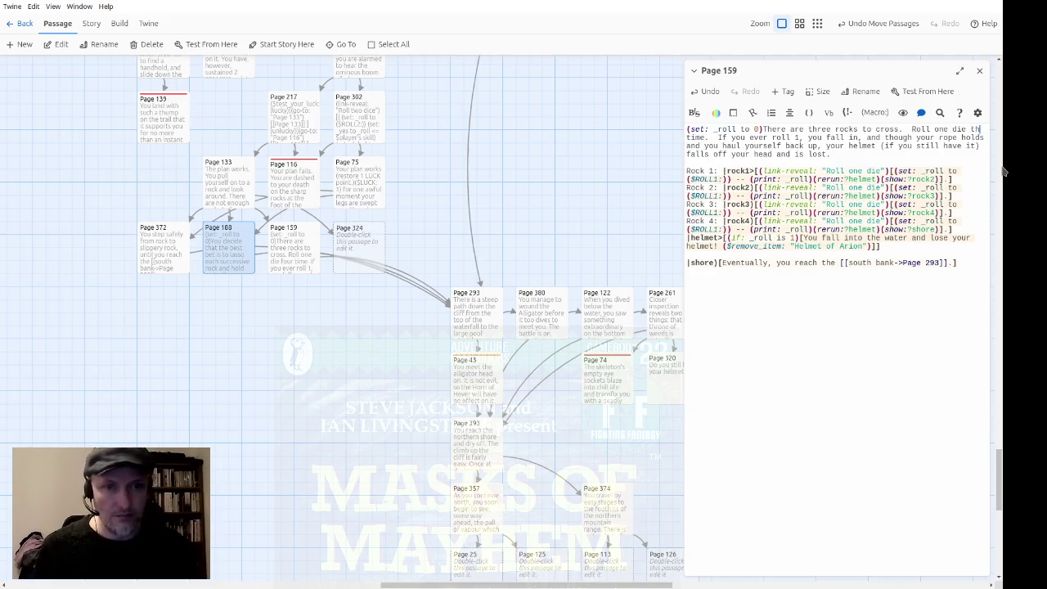
pyautogui.hotkey('ctrl', 'Right')
pyautogui.write('s')
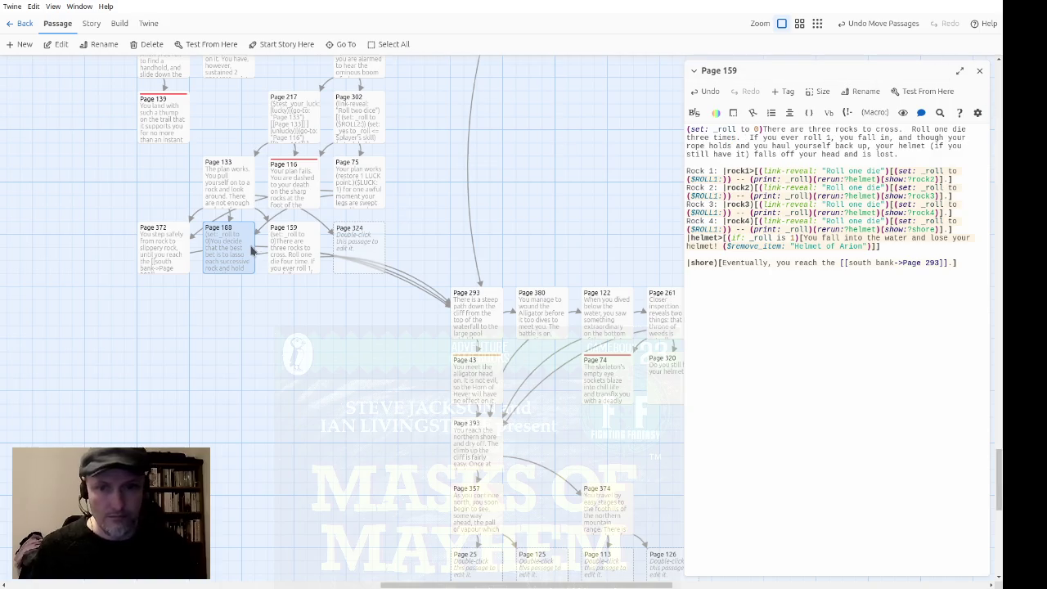
# Compare with Page 188, then make rolling 1 sweep you over the falls to your death
pyautogui.click(303, 259)
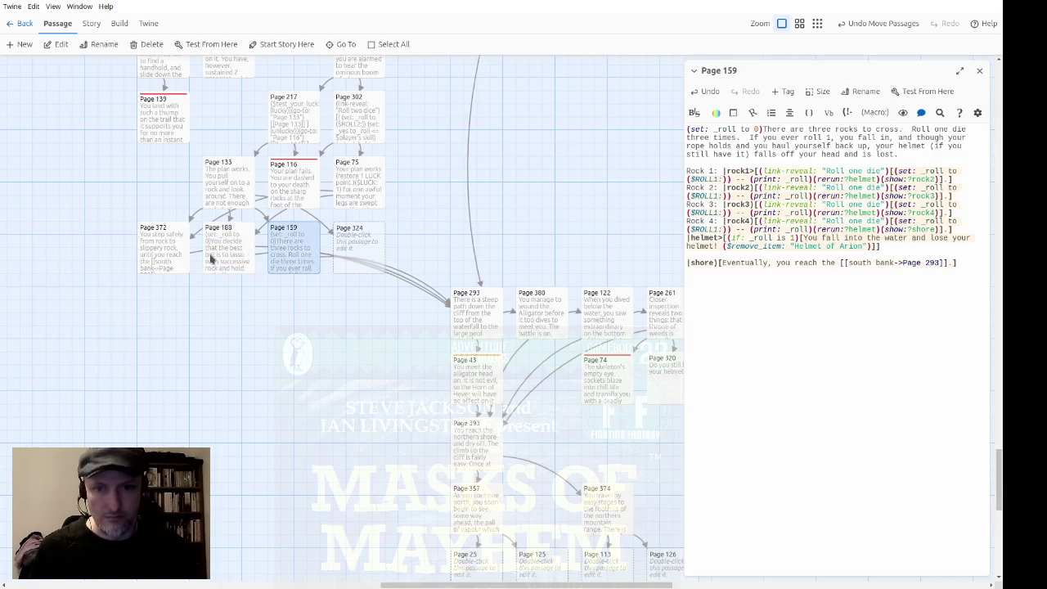
pyautogui.doubleClick(211, 257)
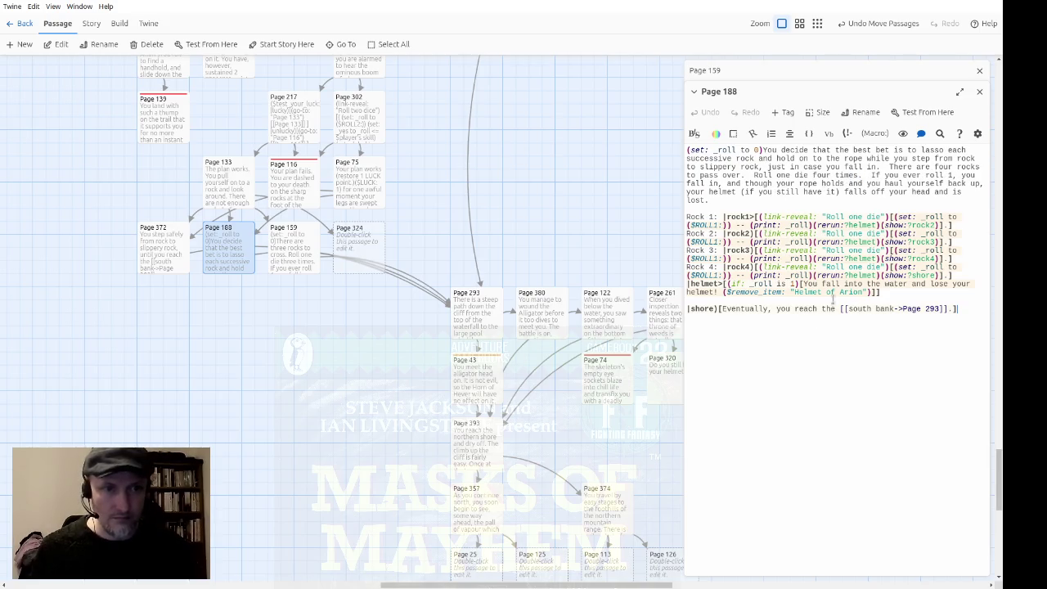
pyautogui.click(979, 91)
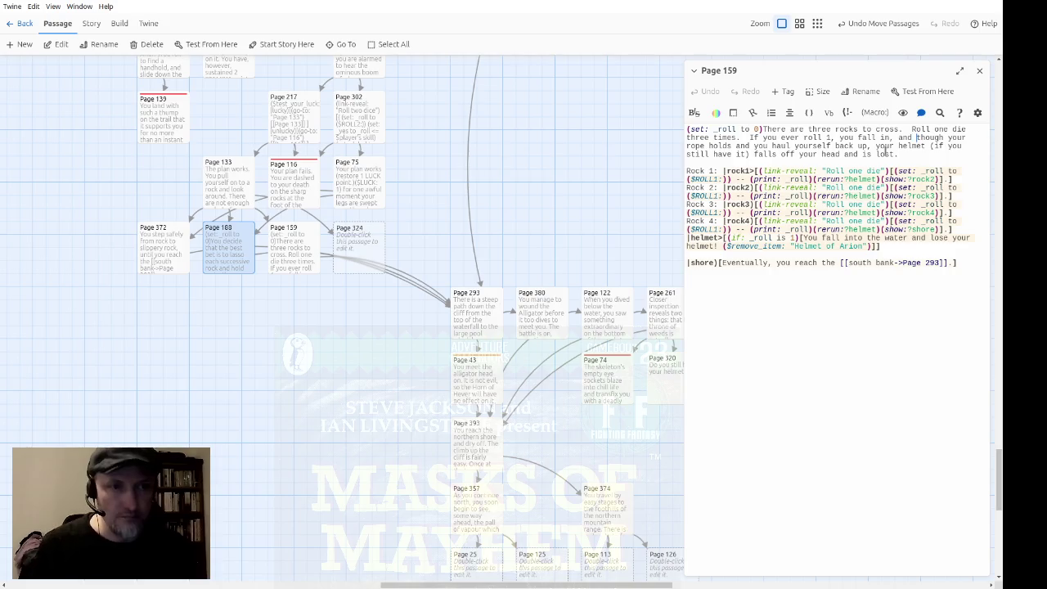
pyautogui.hotkey('ctrl', 'shift', 'Right')
pyautogui.press('Left')
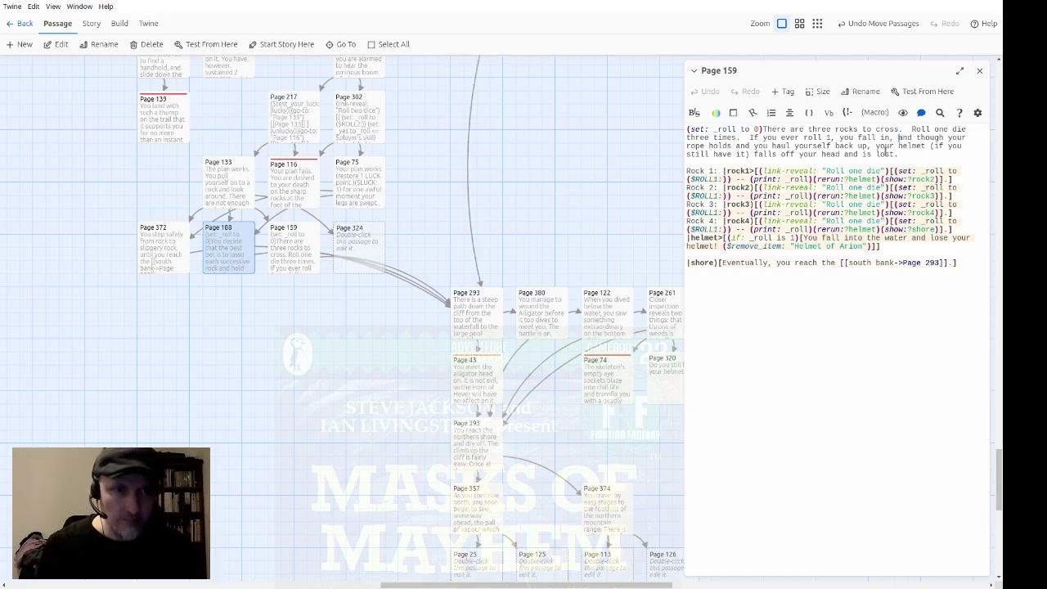
pyautogui.write('and are s')
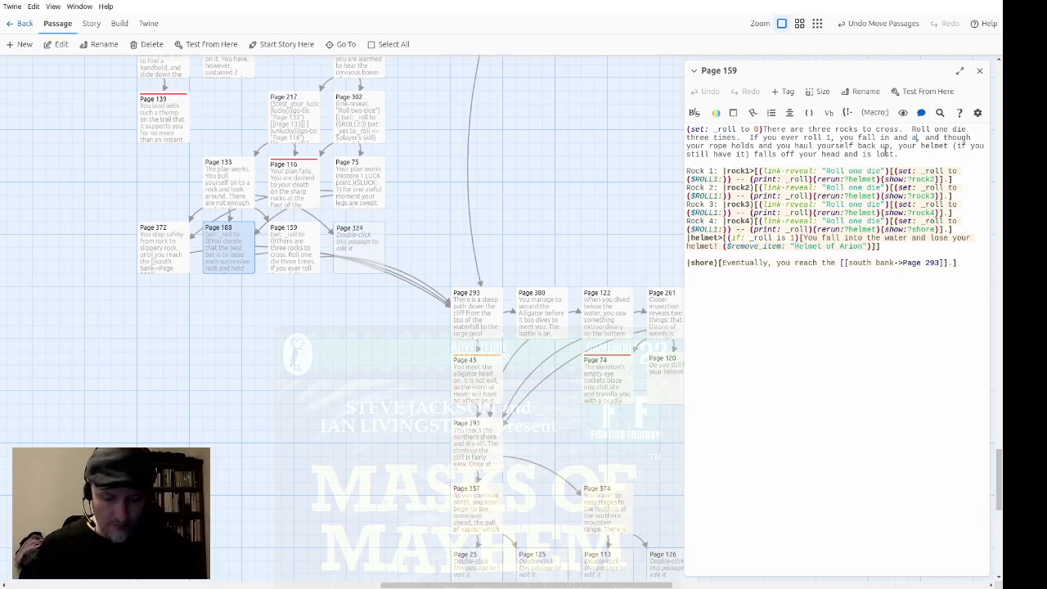
pyautogui.write('wept over the ')
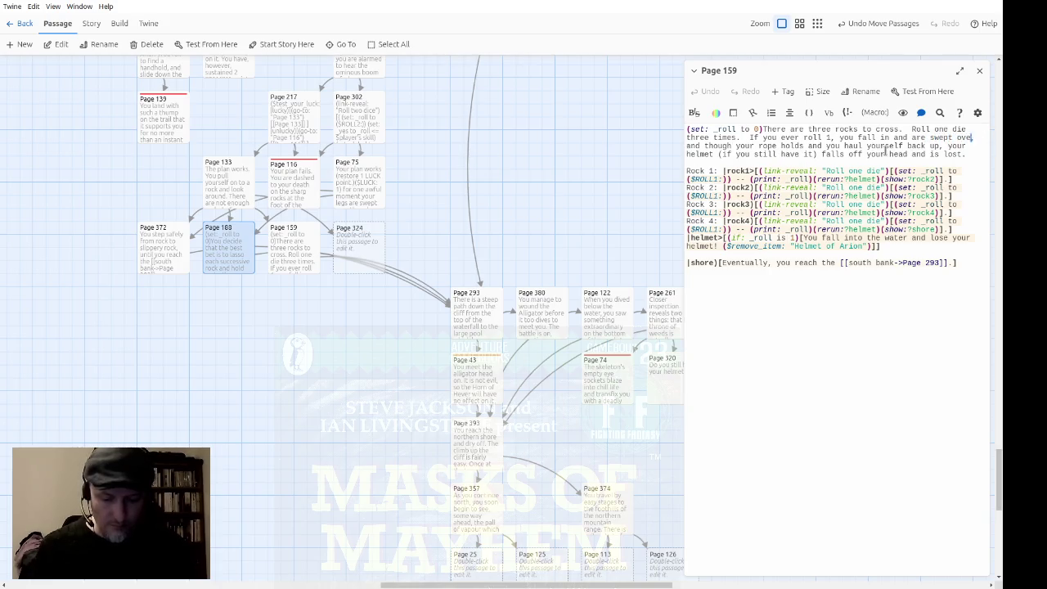
pyautogui.write('falls t')
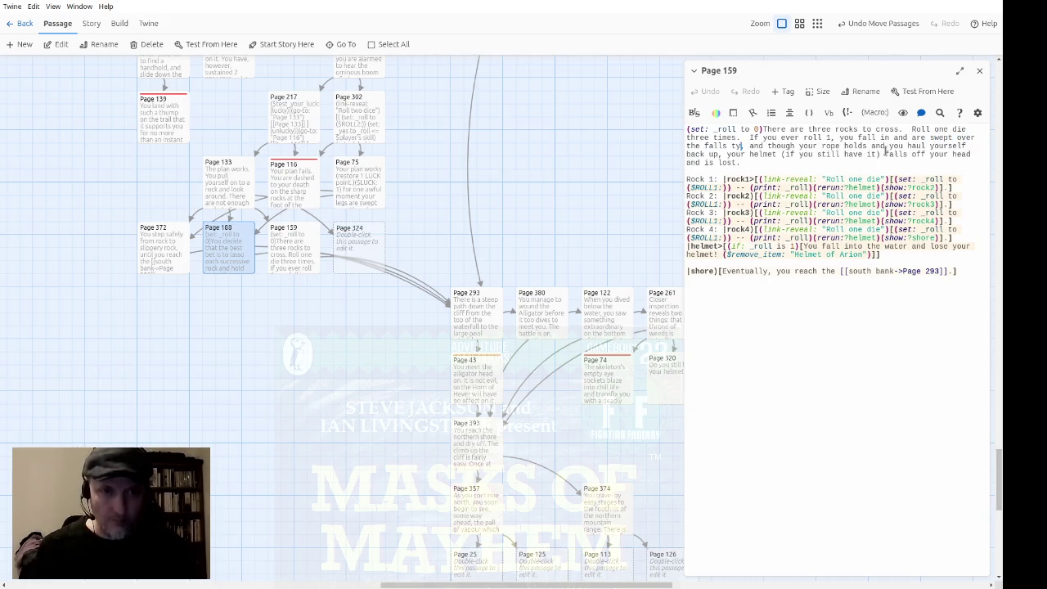
pyautogui.write('o your death.')
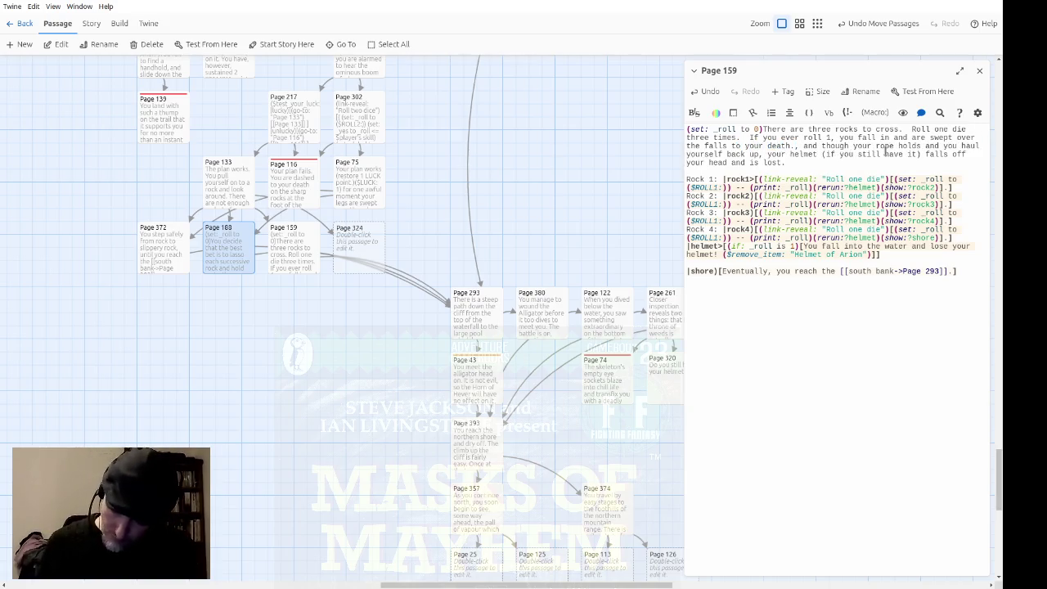
pyautogui.press('Right')
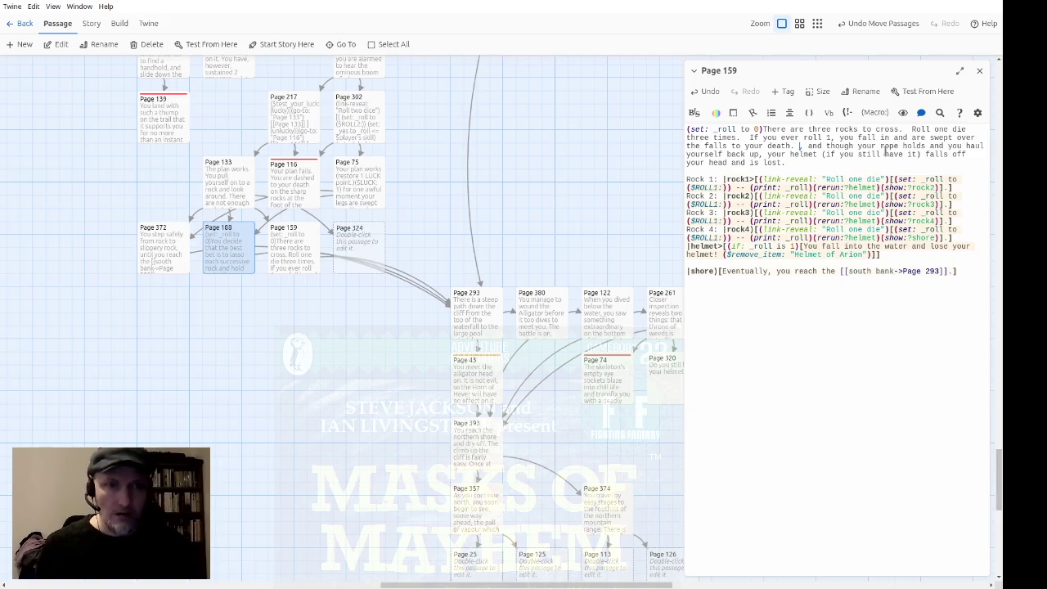
pyautogui.write('If you eve')
pyautogui.write('r roll 2')
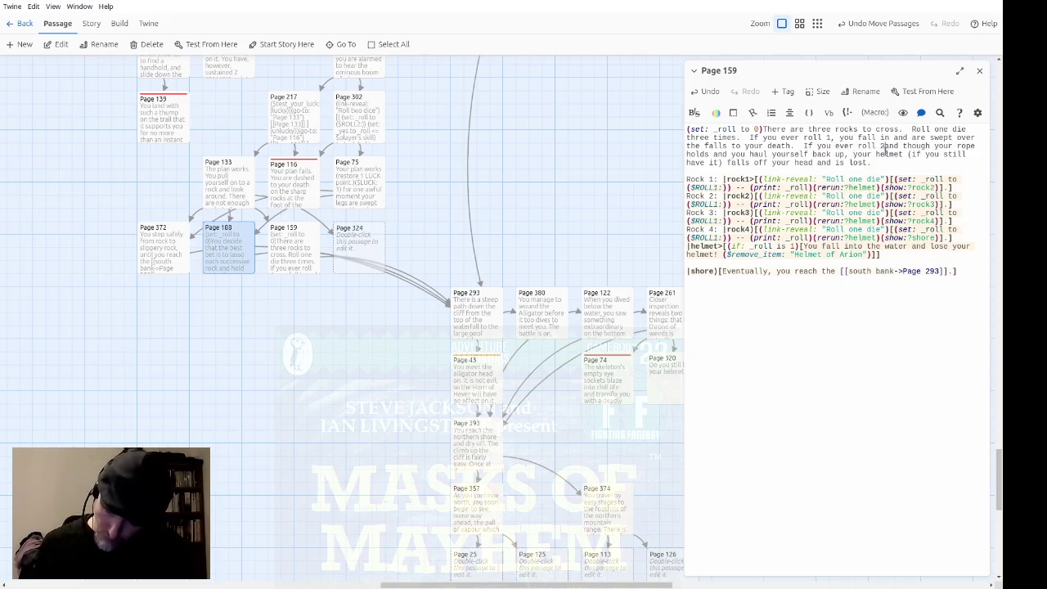
pyautogui.write(',')
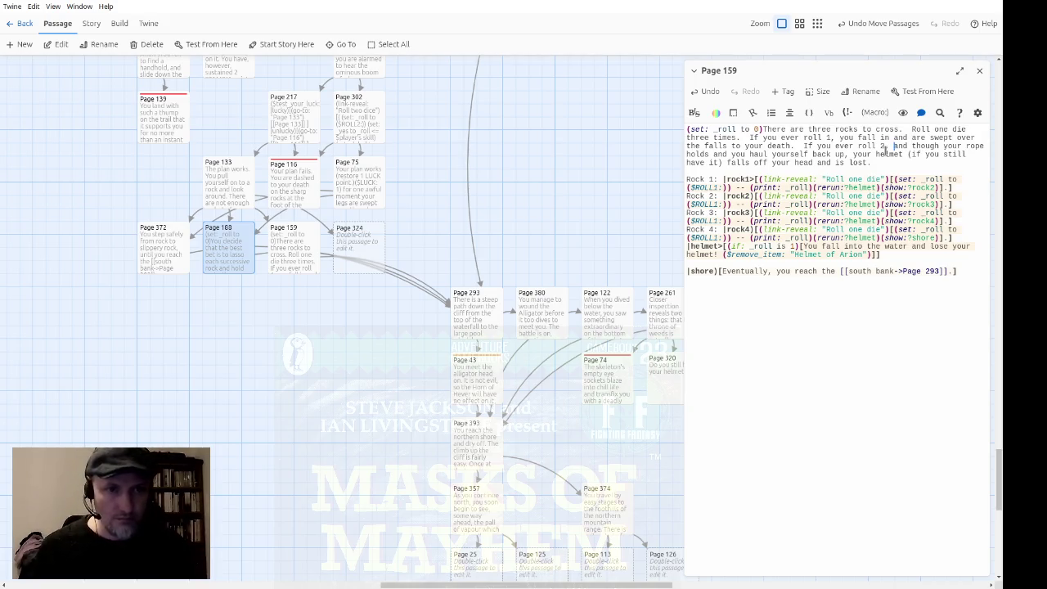
# Rewrite the roll 2 outcome: you slip and lose your helmet, but cling on to the rock
pyautogui.hotkey('shift', 'Down')
pyautogui.hotkey('ctrl', 'shift', 'Left')
pyautogui.hotkey('ctrl', 'shift', 'Left')
pyautogui.hotkey('shift', 'Right')
pyautogui.write('you slip and')
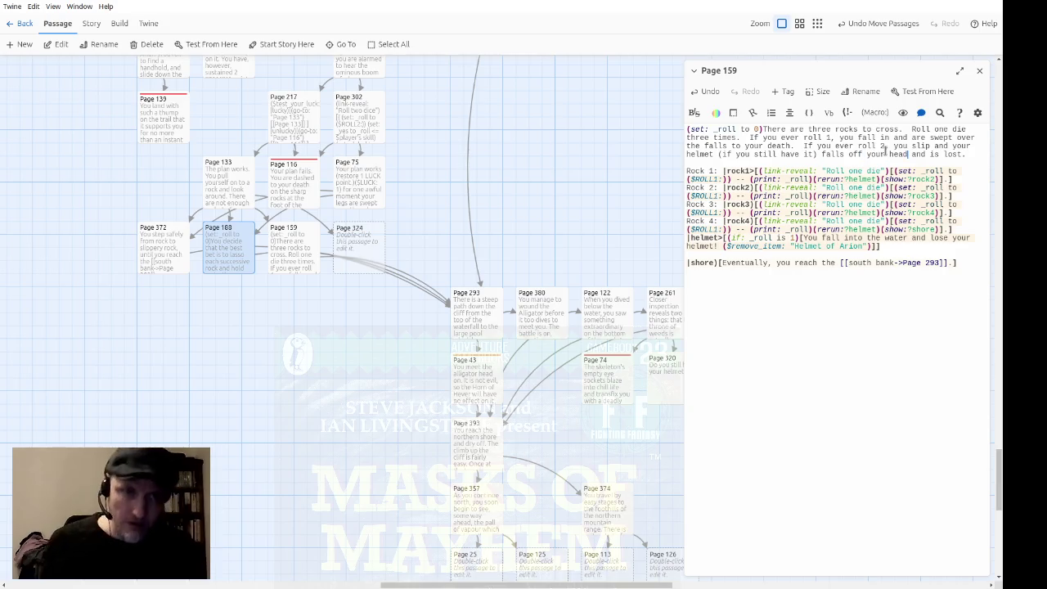
pyautogui.write(', but')
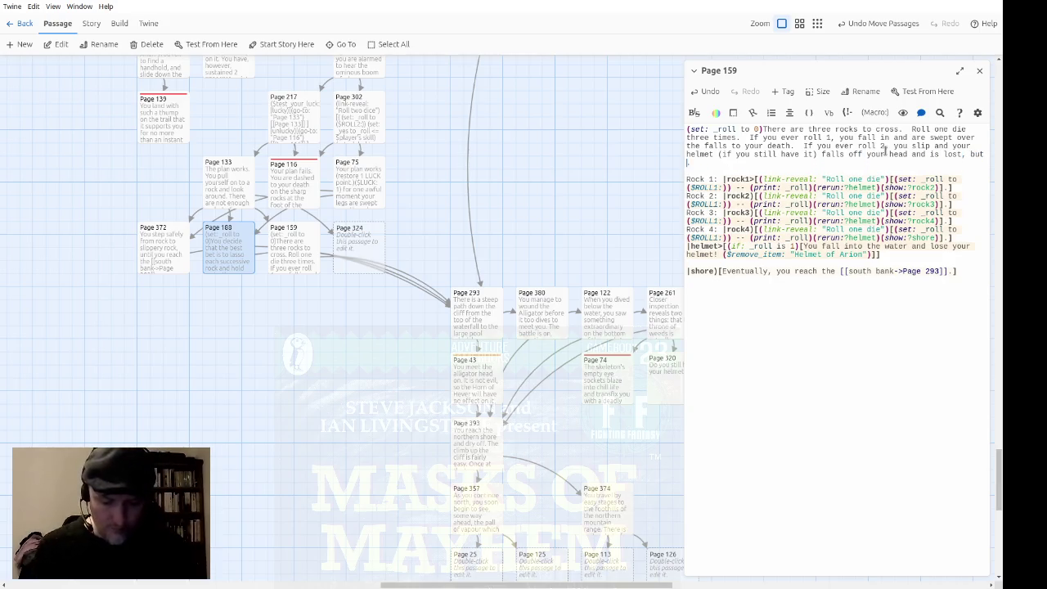
pyautogui.write(' you cling on to ')
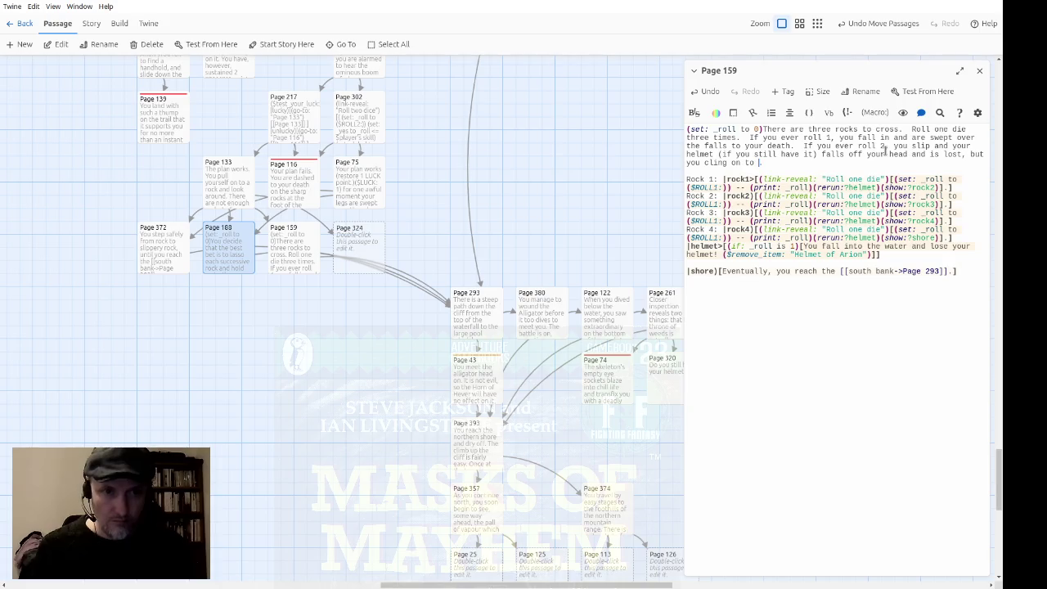
pyautogui.write('the rock')
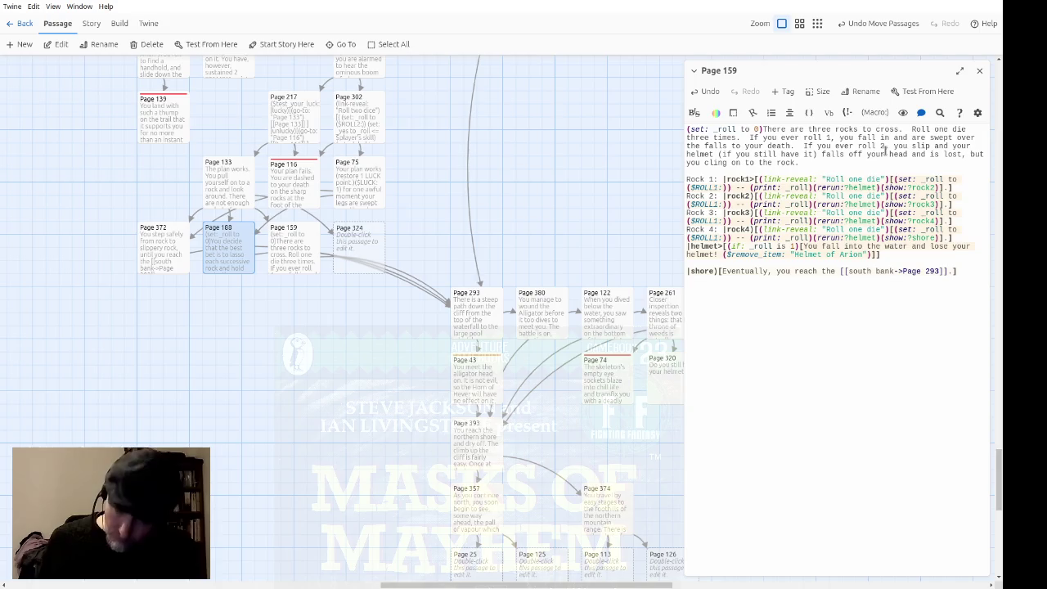
pyautogui.write('.')
pyautogui.press('Down')
pyautogui.press('Down')
pyautogui.press('Down')
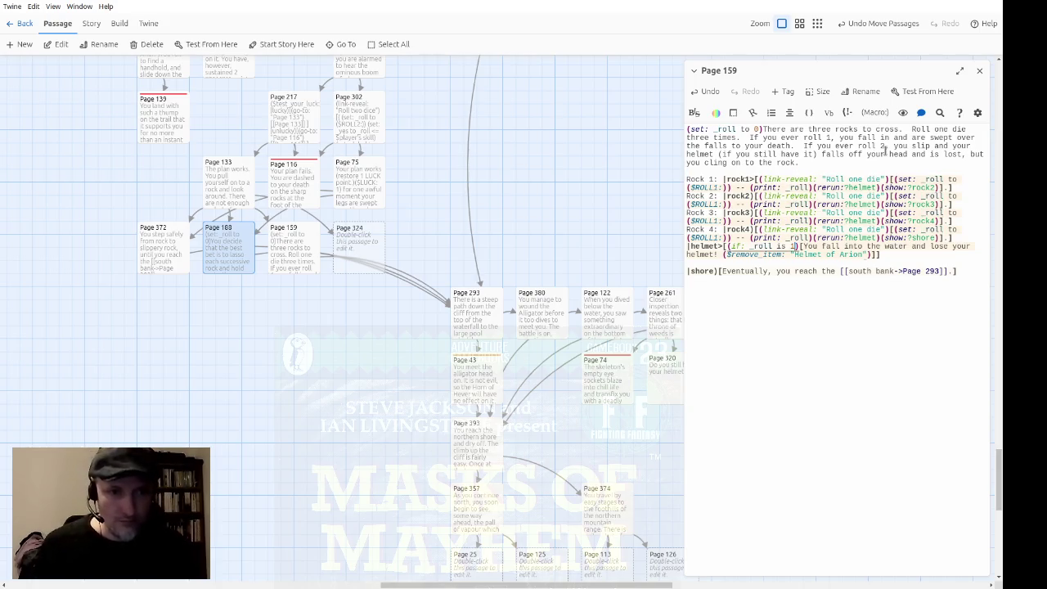
pyautogui.press('Up')
pyautogui.press('Up')
pyautogui.press('Up')
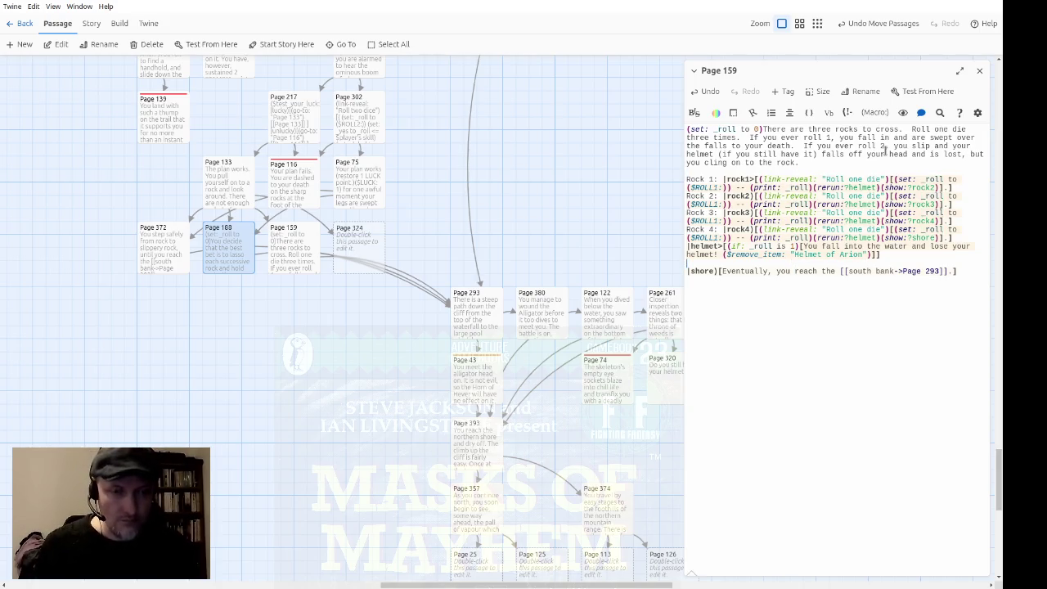
# Delete the Rock 4 entry and make Rock 3 reveal the shore hook with (show:?shore)
pyautogui.press('Up')
pyautogui.press('Up')
pyautogui.press('Home')
pyautogui.press('Down')
pyautogui.press('End')
pyautogui.hotkey('ctrl', 'Left')
pyautogui.hotkey('ctrl', 'Left')
pyautogui.hotkey('ctrl', 'Left')
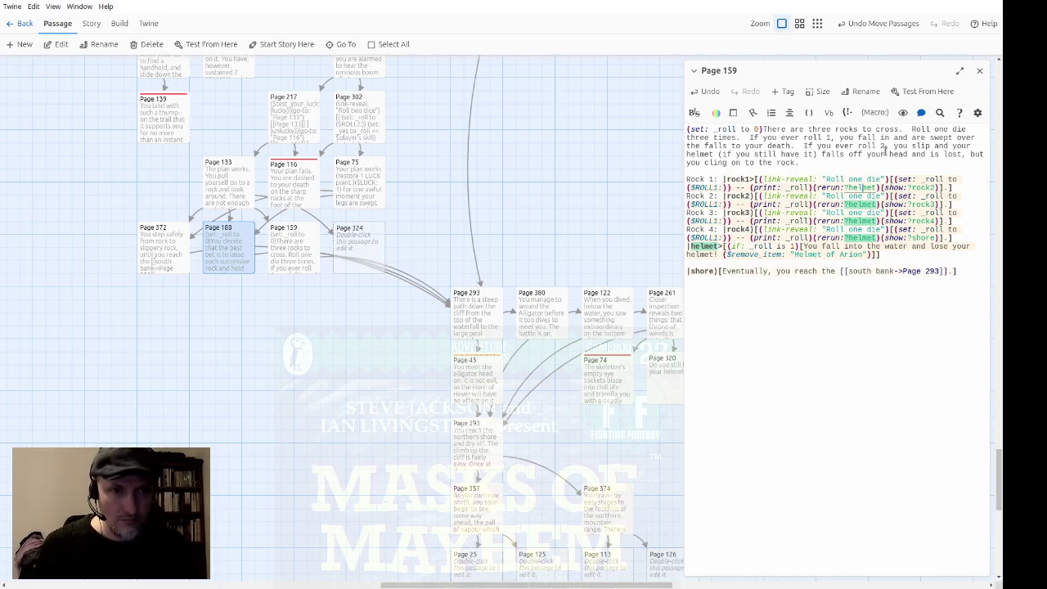
pyautogui.press('Down')
pyautogui.press('Down')
pyautogui.press('Down')
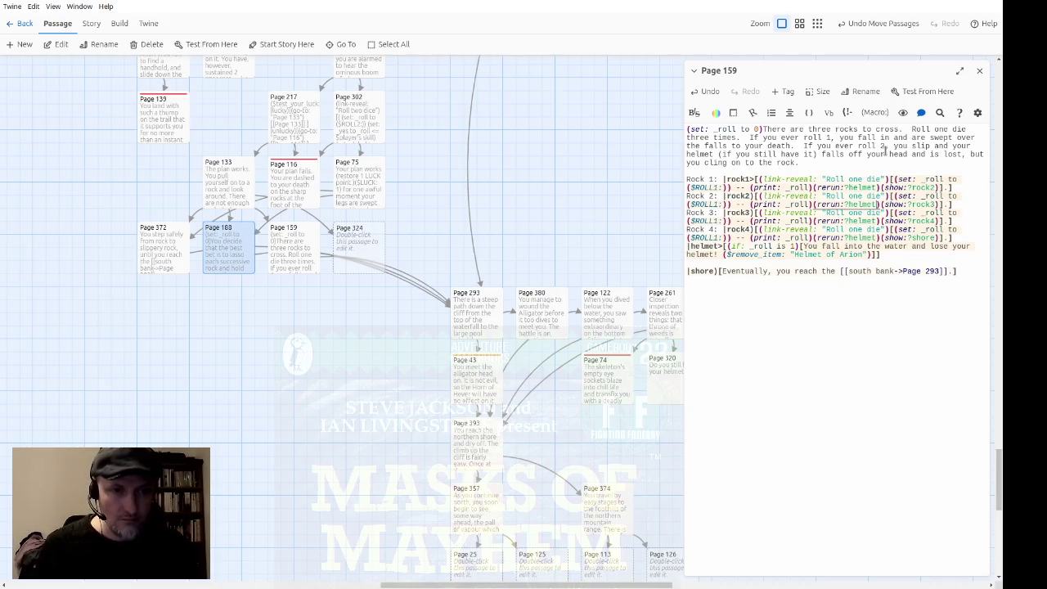
pyautogui.hotkey('shift', 'Down')
pyautogui.hotkey('shift', 'Down')
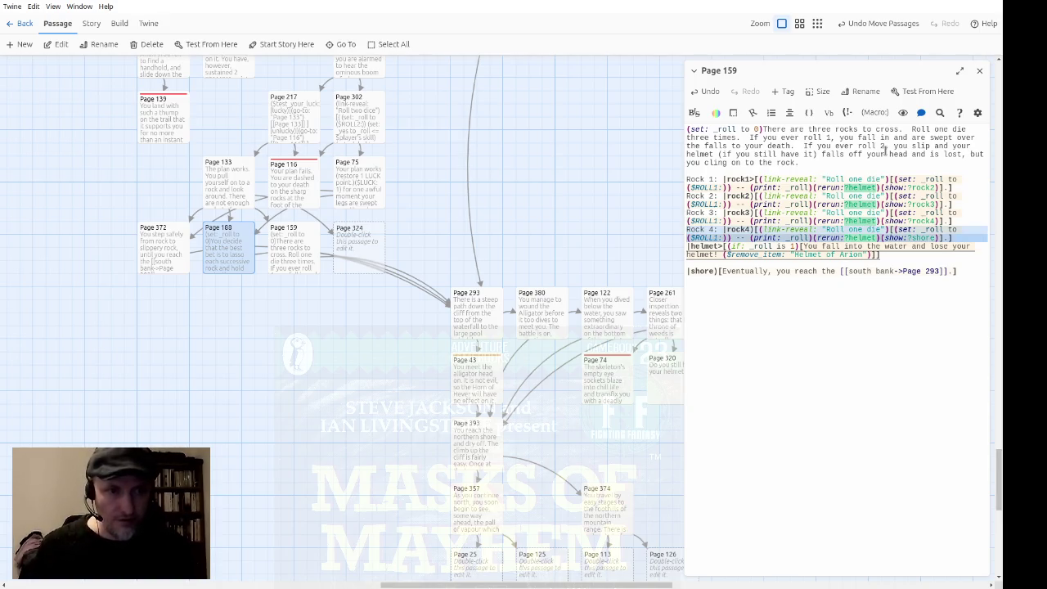
pyautogui.press('Delete')
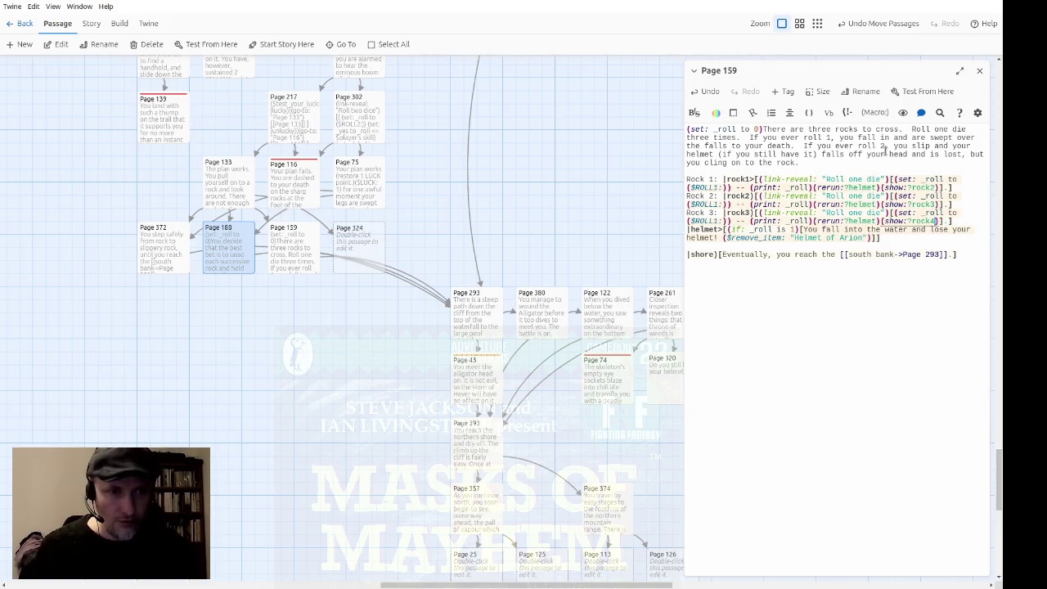
pyautogui.write('shore')
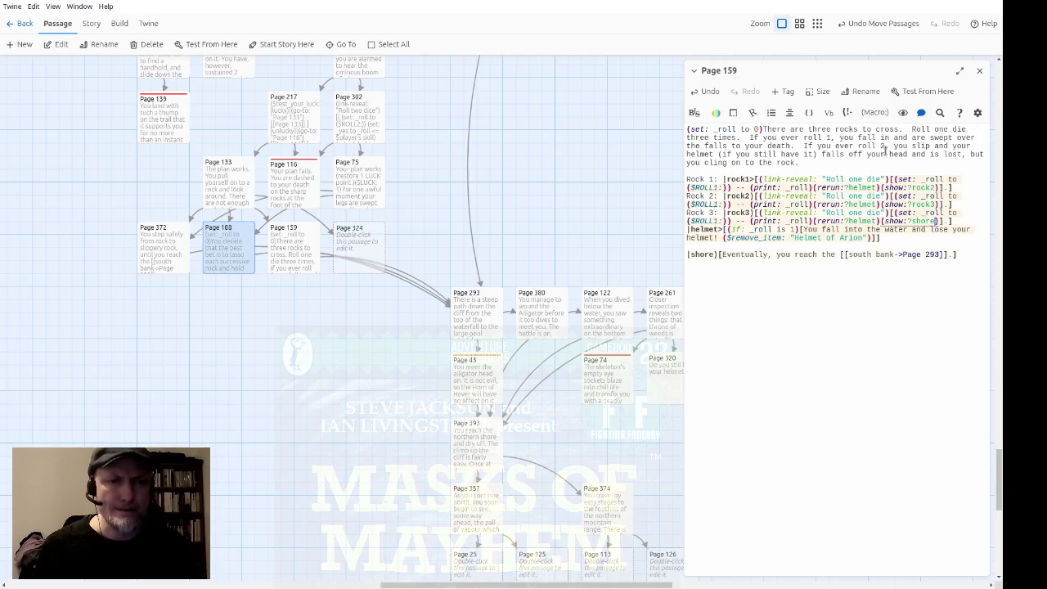
pyautogui.press('Up')
pyautogui.press('Up')
pyautogui.press('Up')
pyautogui.press('Home')
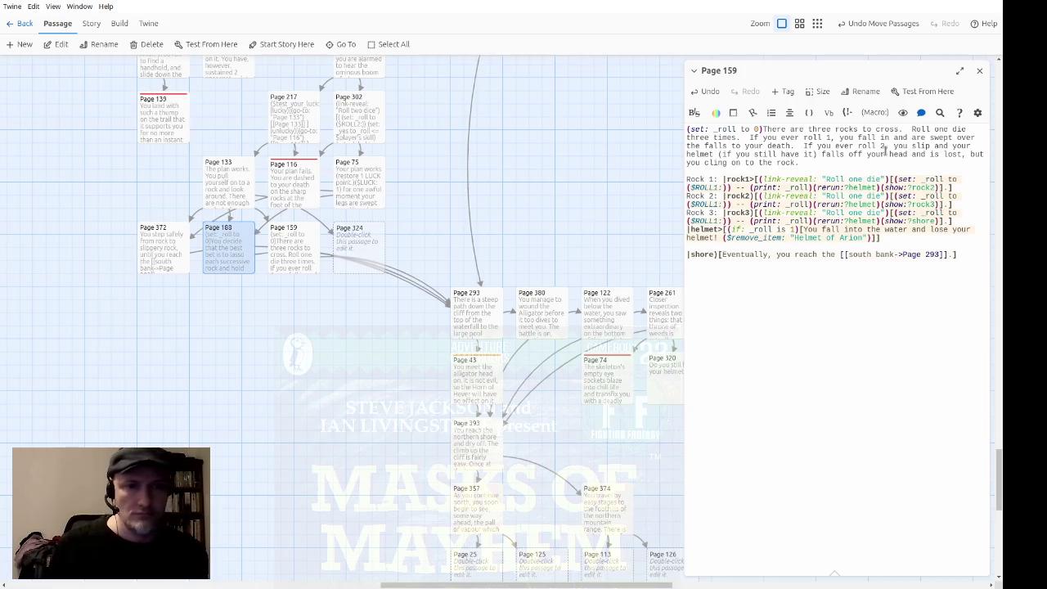
# Change the helmet condition to roll 2 and put it on its own indented line
pyautogui.press('Down')
pyautogui.press('Down')
pyautogui.press('Down')
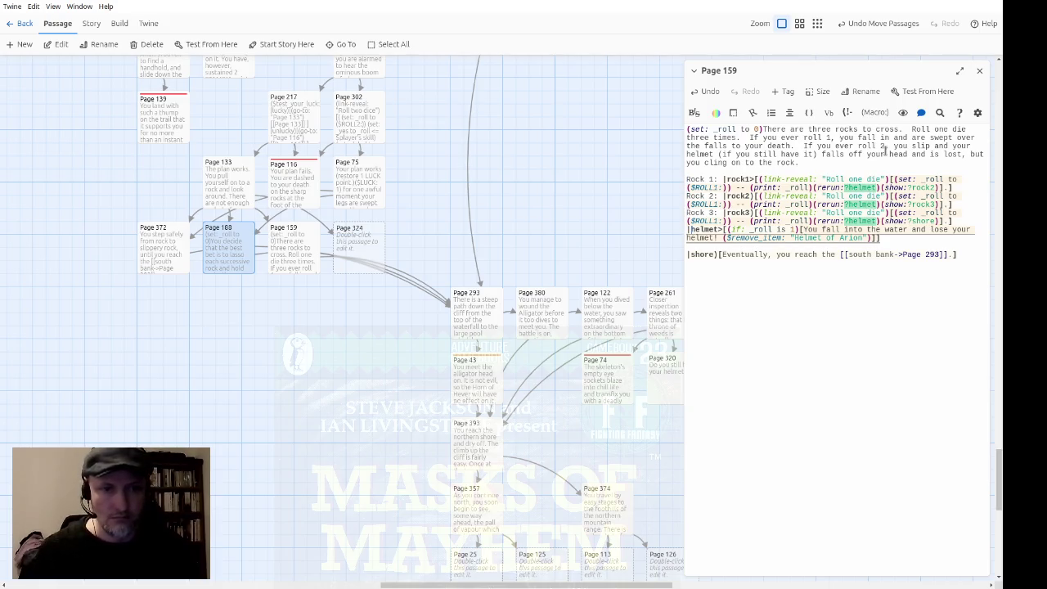
pyautogui.press('Right')
pyautogui.press('Right')
pyautogui.press('Right')
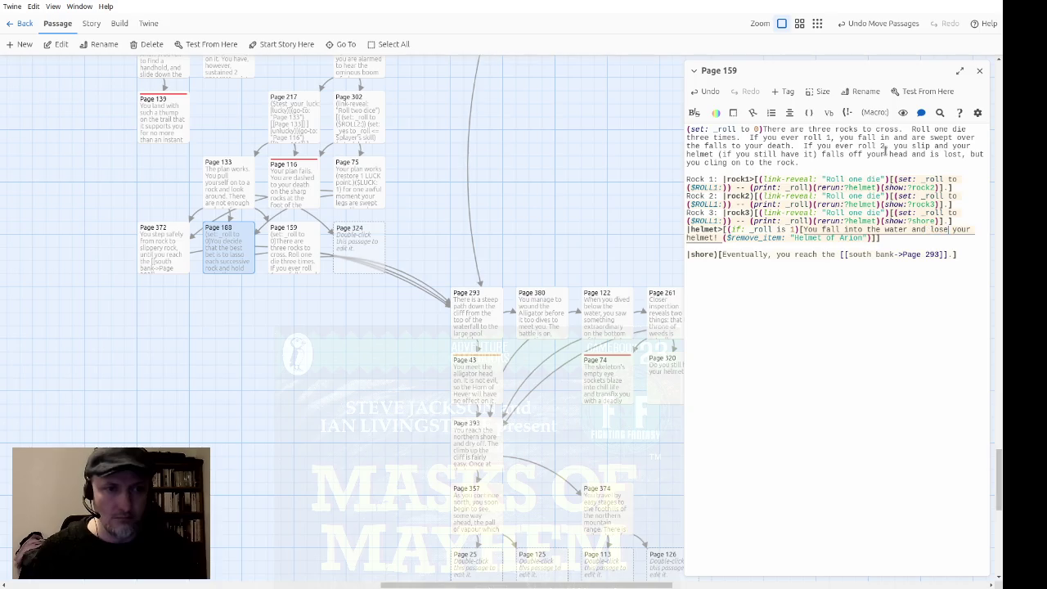
pyautogui.press('Left')
pyautogui.press('Left')
pyautogui.press('BackSpace')
pyautogui.write('2')
pyautogui.press('Left')
pyautogui.press('Left')
pyautogui.press('Left')
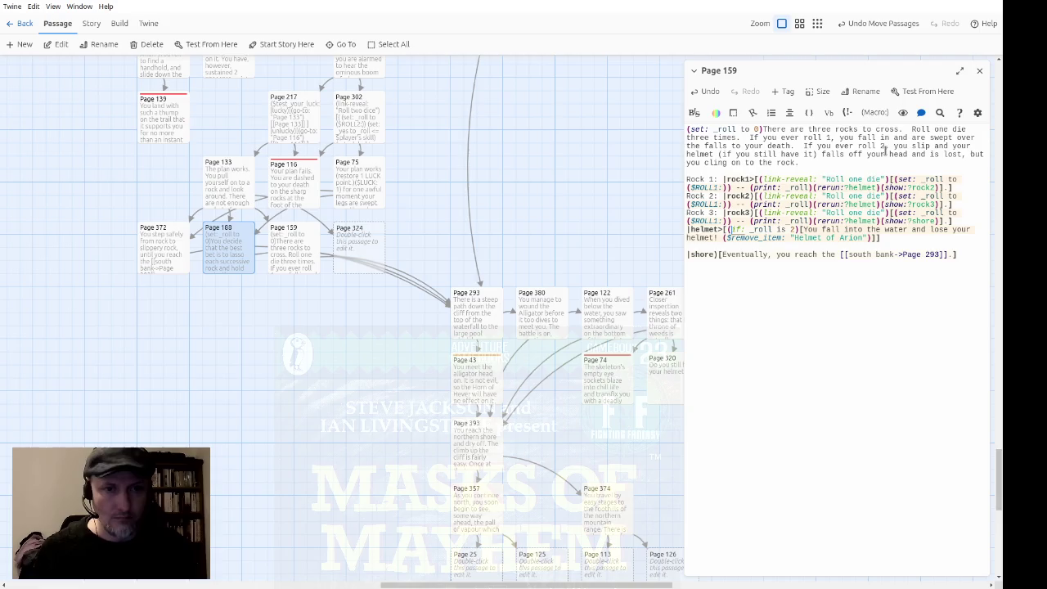
pyautogui.press('End')
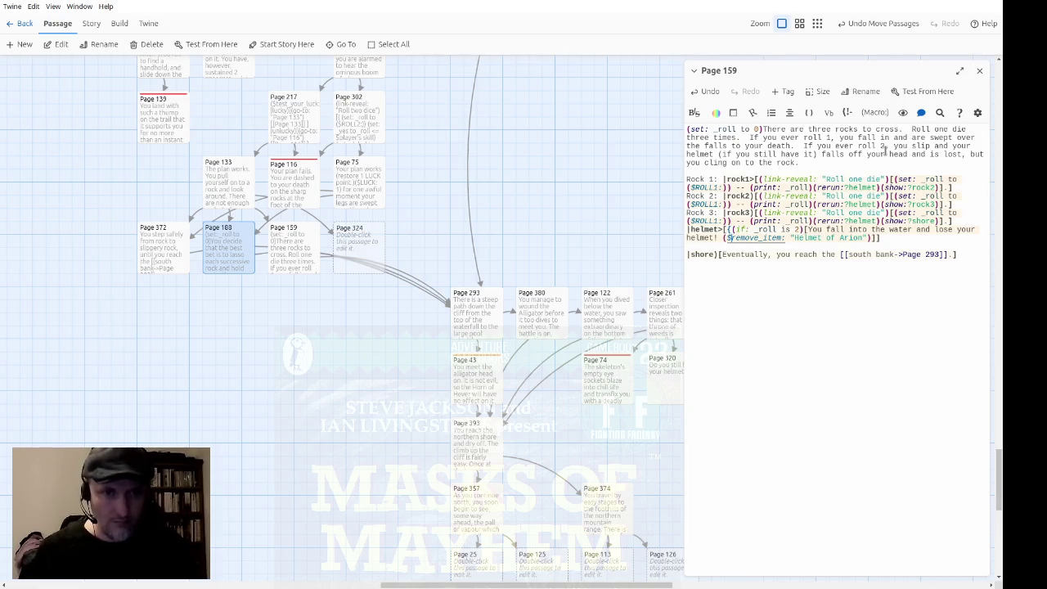
pyautogui.press('Left')
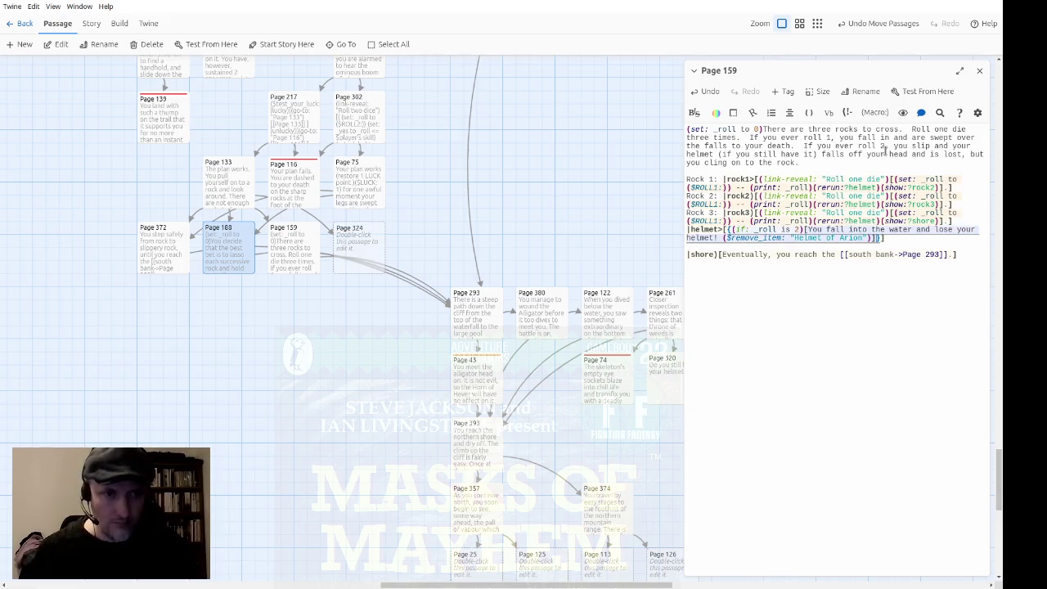
pyautogui.press('Return')
pyautogui.press('Up')
pyautogui.press('Up')
pyautogui.press('Right')
pyautogui.press('Right')
pyautogui.press('Right')
pyautogui.press('Return')
pyautogui.press('Tab')
pyautogui.press('Right')
pyautogui.press('Right')
pyautogui.press('Right')
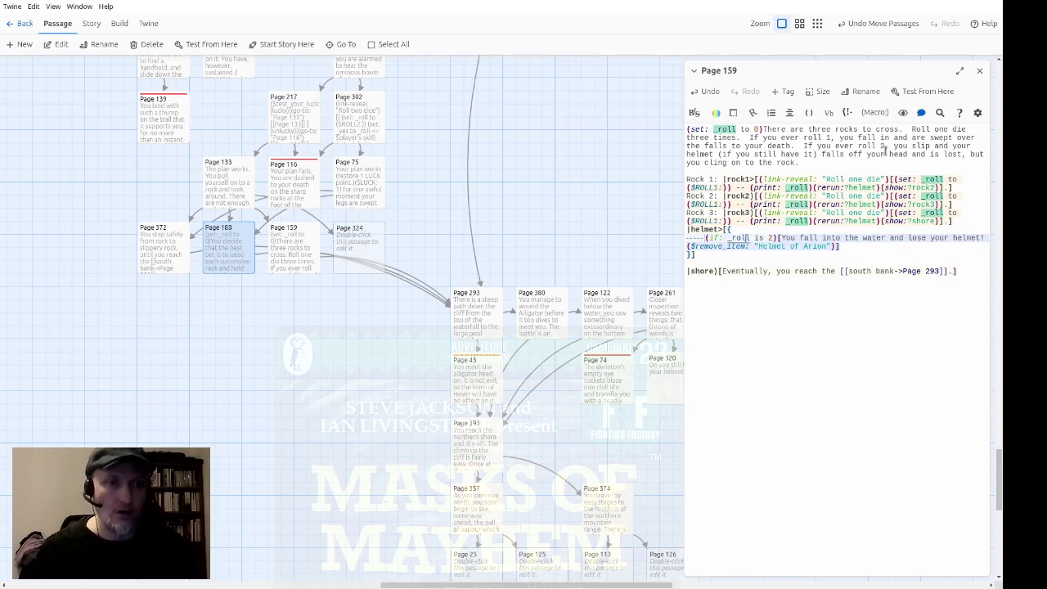
# Duplicate the roll 2 outcome lines and change the copy's condition to 'roll is 1'
pyautogui.press('Home')
pyautogui.hotkey('shift', 'Down')
pyautogui.hotkey('shift', 'End')
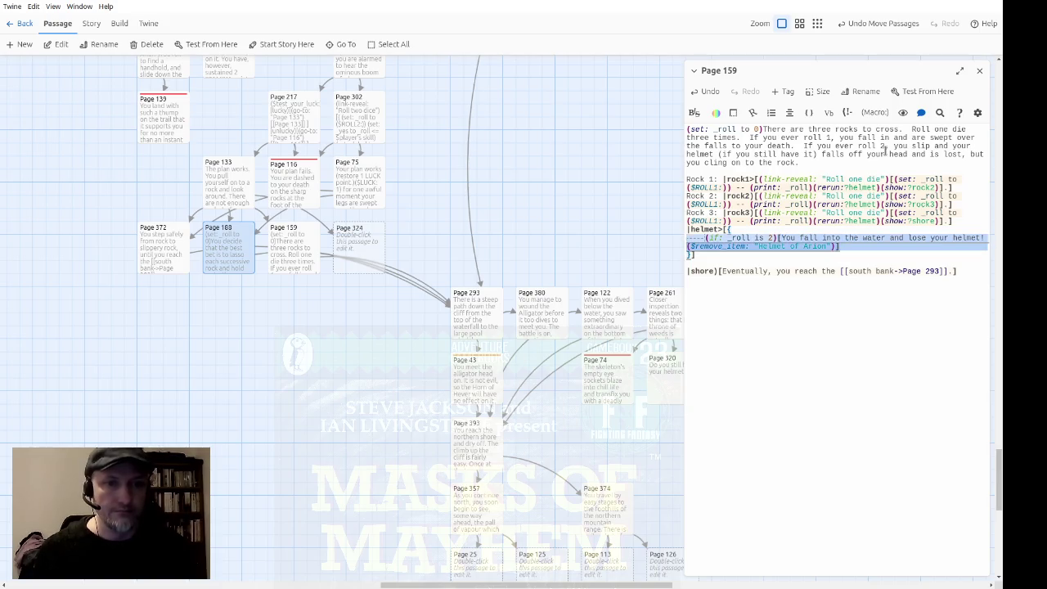
pyautogui.hotkey('ctrl', 'c')
pyautogui.press('Right')
pyautogui.press('Return')
pyautogui.hotkey('ctrl', 'v')
pyautogui.press('Right')
pyautogui.press('Right')
pyautogui.press('Right')
pyautogui.press('BackSpace')
pyautogui.write('1')
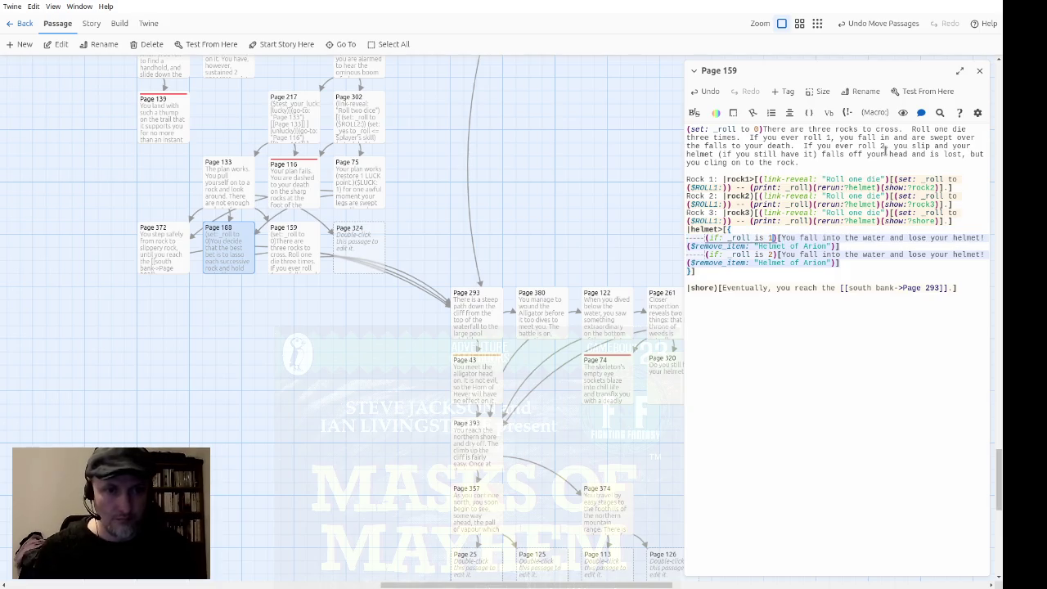
pyautogui.press('Down')
pyautogui.press('Down')
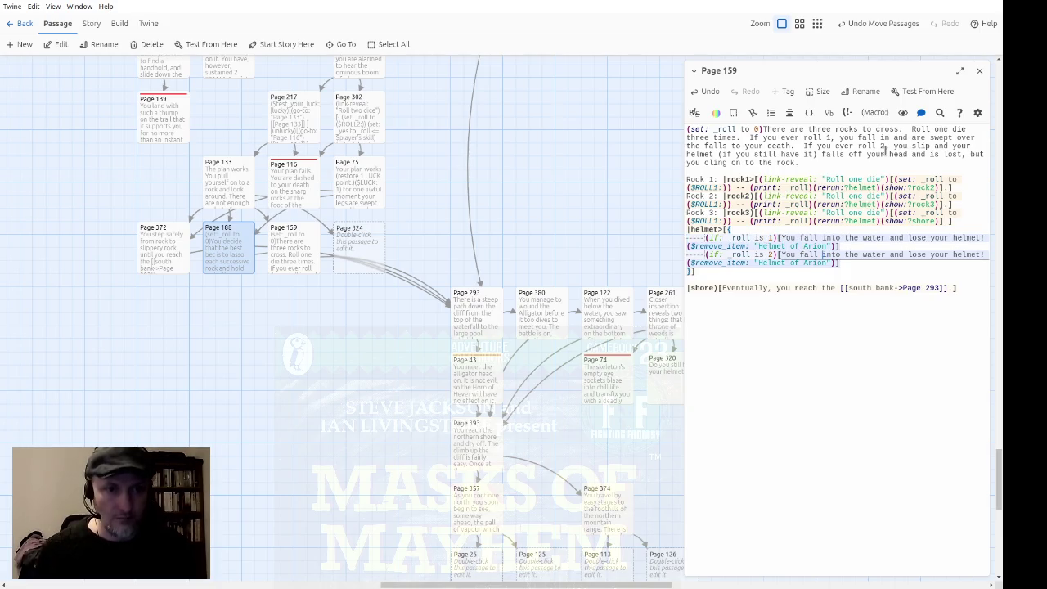
# Make roll 2 read 'slip', and make roll 1 read 'and are swept away.' with no helmet loss
pyautogui.hotkey('ctrl', 'shift', 'Right')
pyautogui.hotkey('ctrl', 'shift', 'Right')
pyautogui.hotkey('ctrl', 'shift', 'Right')
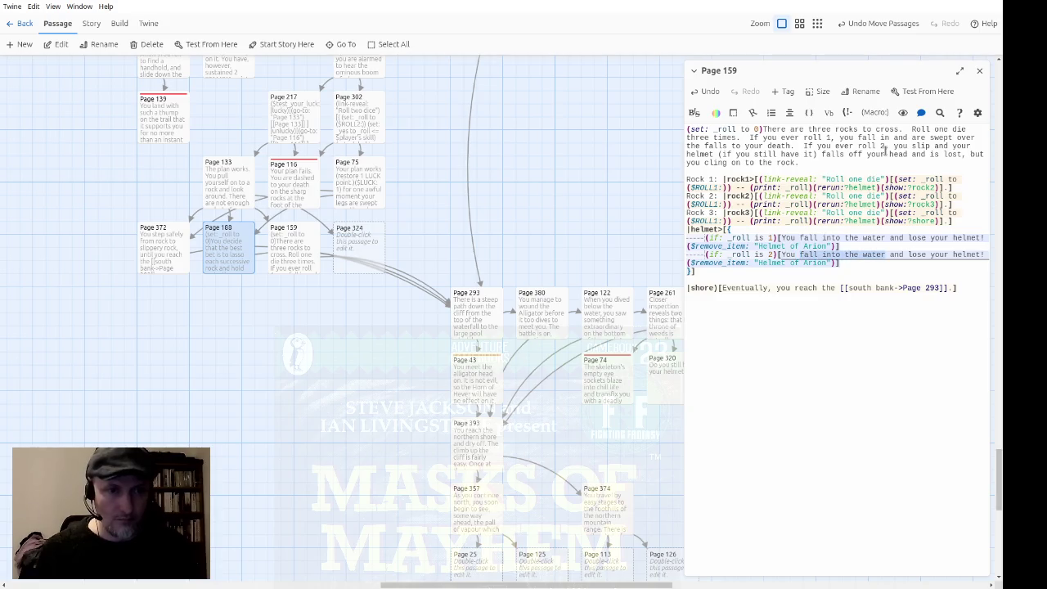
pyautogui.write('slip')
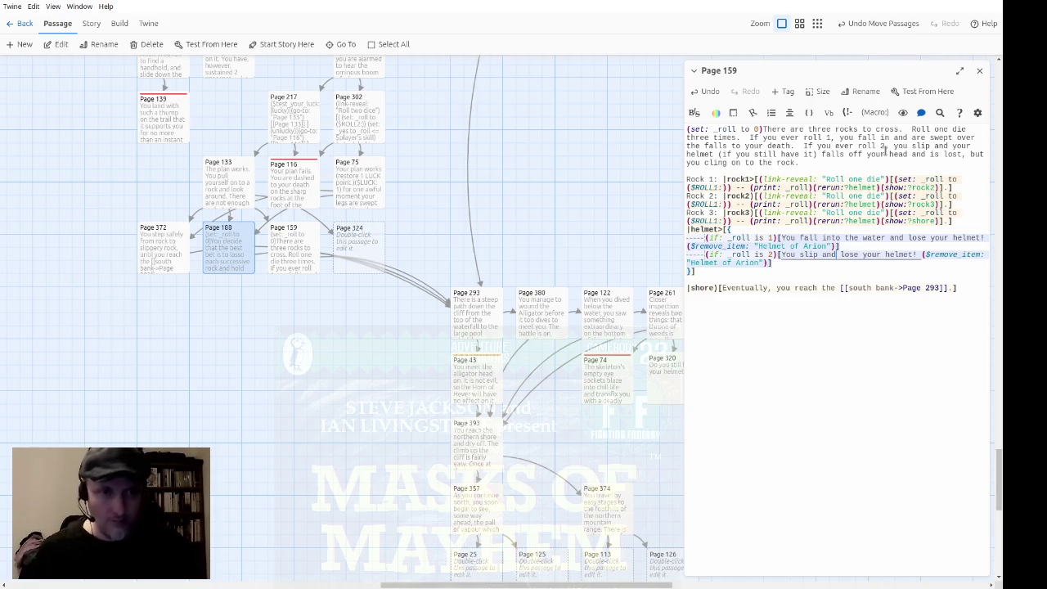
pyautogui.press('Right')
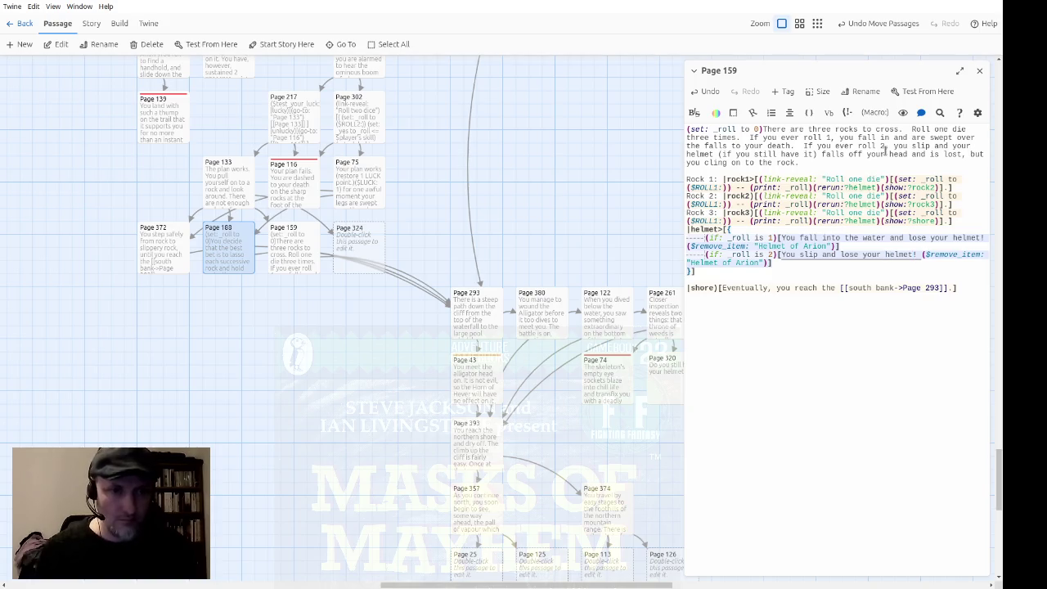
pyautogui.press('Up')
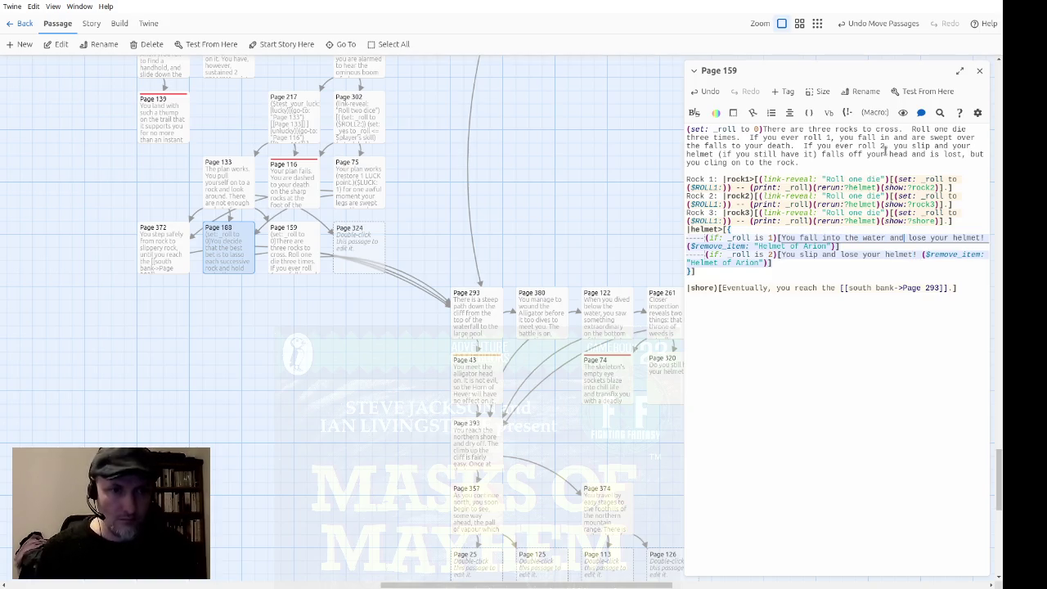
pyautogui.hotkey('shift', 'End')
pyautogui.press('BackSpace')
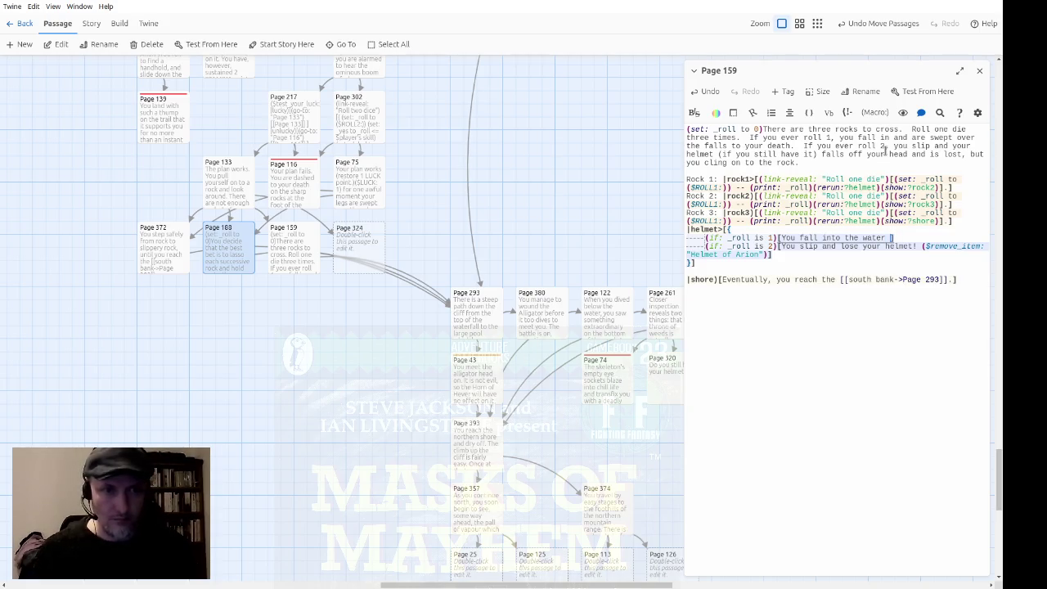
pyautogui.write('and')
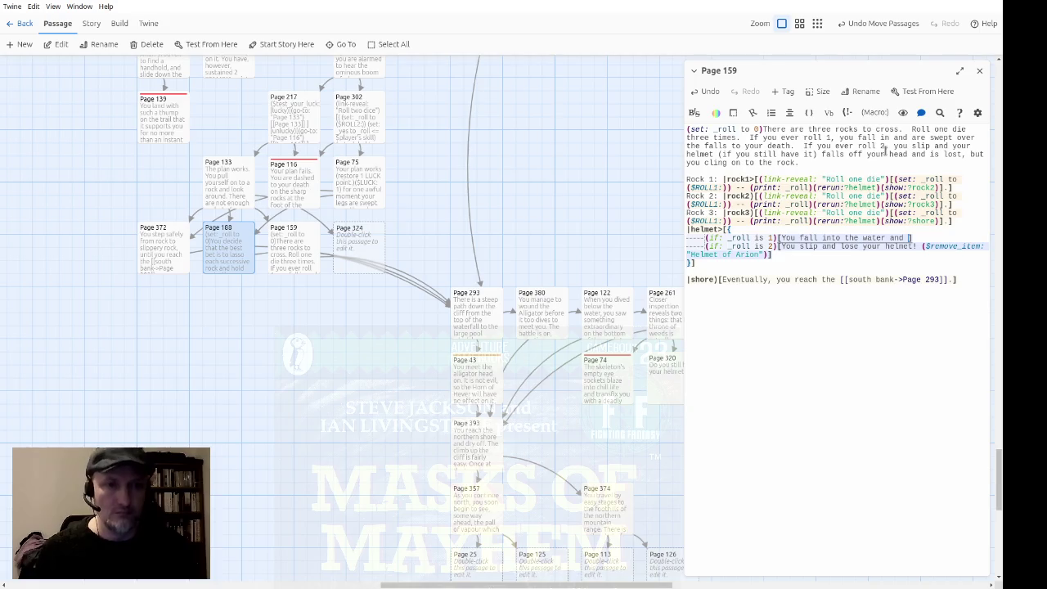
pyautogui.write('are swept away')
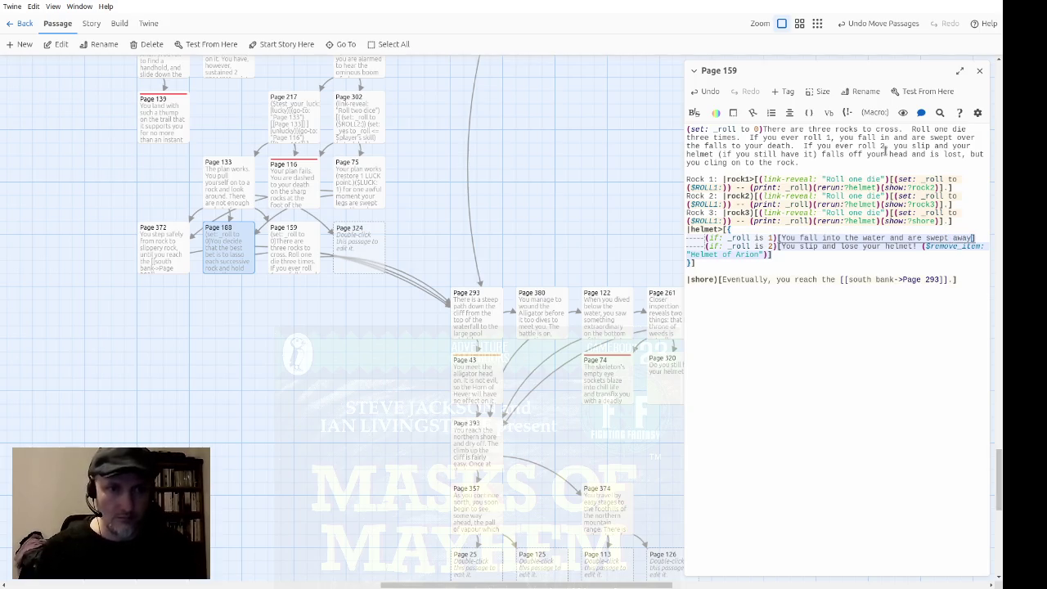
pyautogui.write('.')
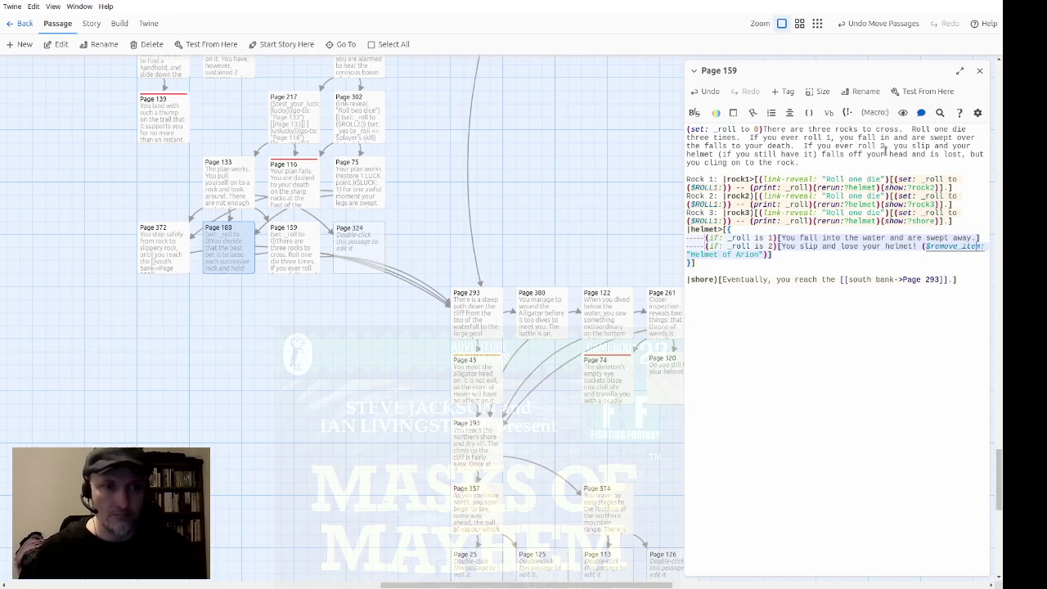
# Review the roll 2 line, the Rock 3 line and where the roll 1 hook closes
pyautogui.press('Down')
pyautogui.press('Home')
pyautogui.hotkey('ctrl', 'Right')
pyautogui.hotkey('ctrl', 'Right')
pyautogui.hotkey('ctrl', 'Right')
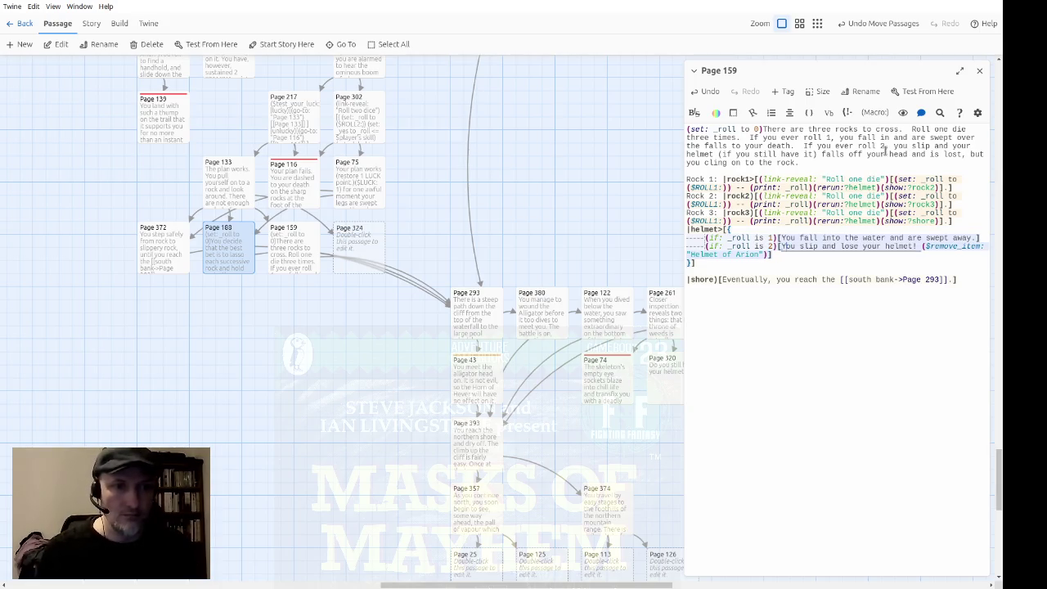
pyautogui.press('End')
pyautogui.press('End')
pyautogui.press('Up')
pyautogui.press('Up')
pyautogui.press('Up')
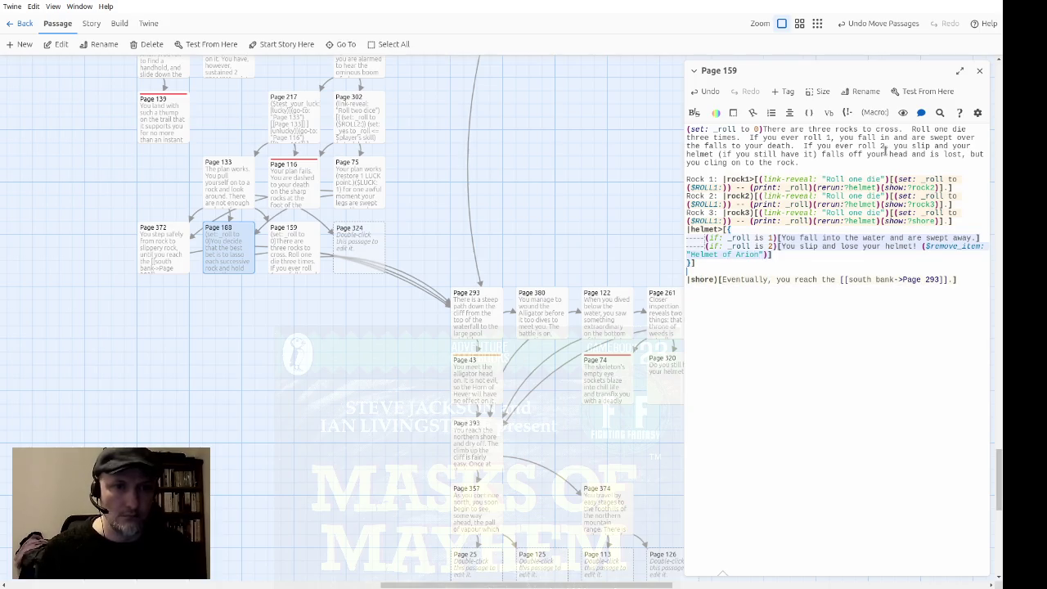
pyautogui.press('Up')
pyautogui.press('Up')
pyautogui.press('Up')
pyautogui.press('Down')
pyautogui.press('Down')
pyautogui.press('Down')
pyautogui.press('Right')
pyautogui.press('Right')
pyautogui.press('End')
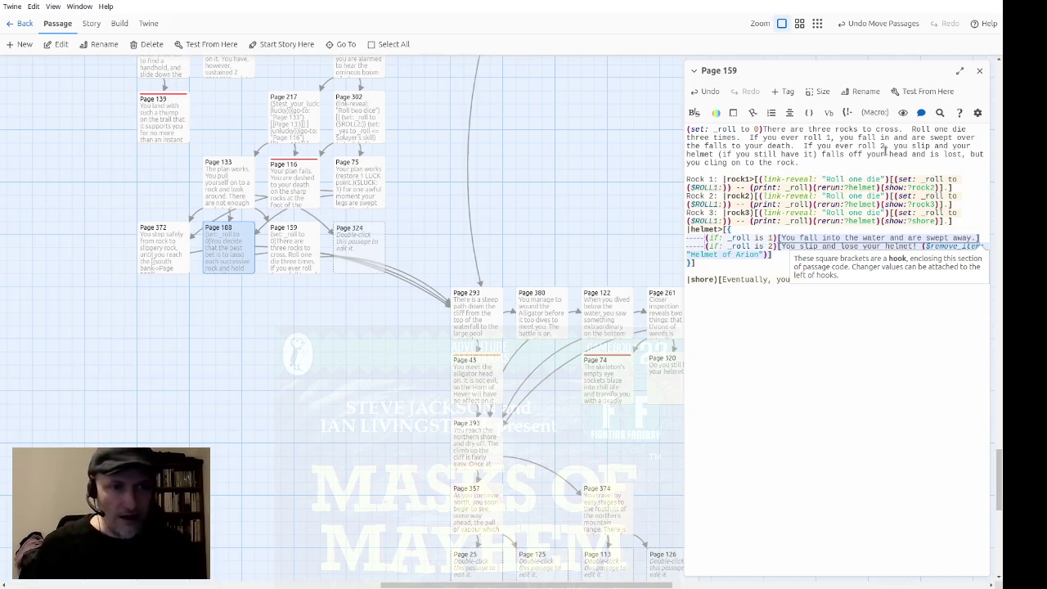
# Add a 'rocks>[' line above Rock 1 and a new line after Rock 3 for the closing bracket
pyautogui.press('Down')
pyautogui.press('Up')
pyautogui.press('Up')
pyautogui.press('Down')
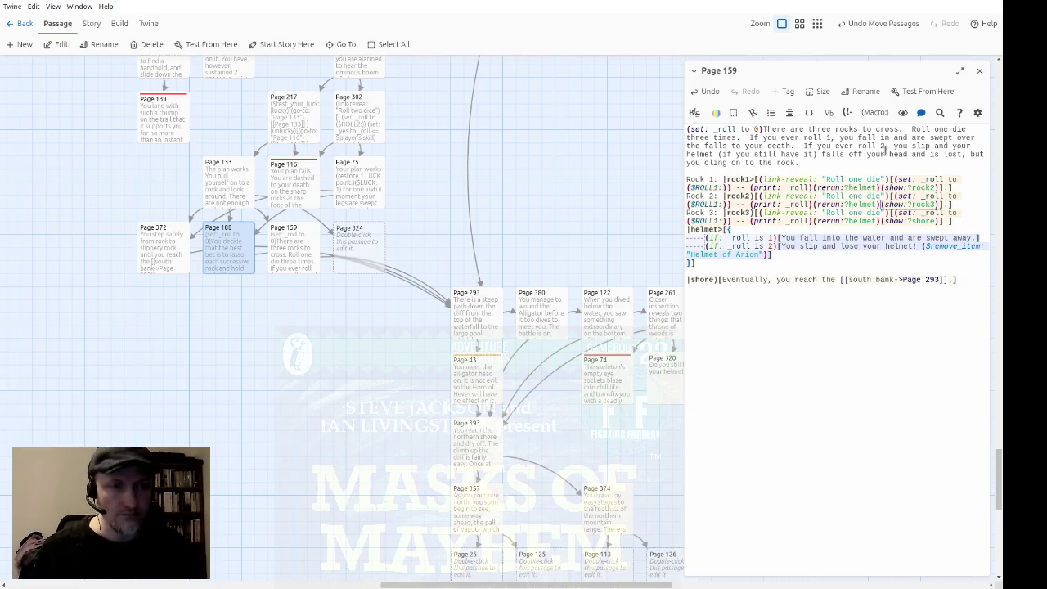
pyautogui.hotkey('ctrl', 'Left')
pyautogui.hotkey('ctrl', 'Left')
pyautogui.hotkey('ctrl', 'Left')
pyautogui.press('Up')
pyautogui.press('Up')
pyautogui.press('Up')
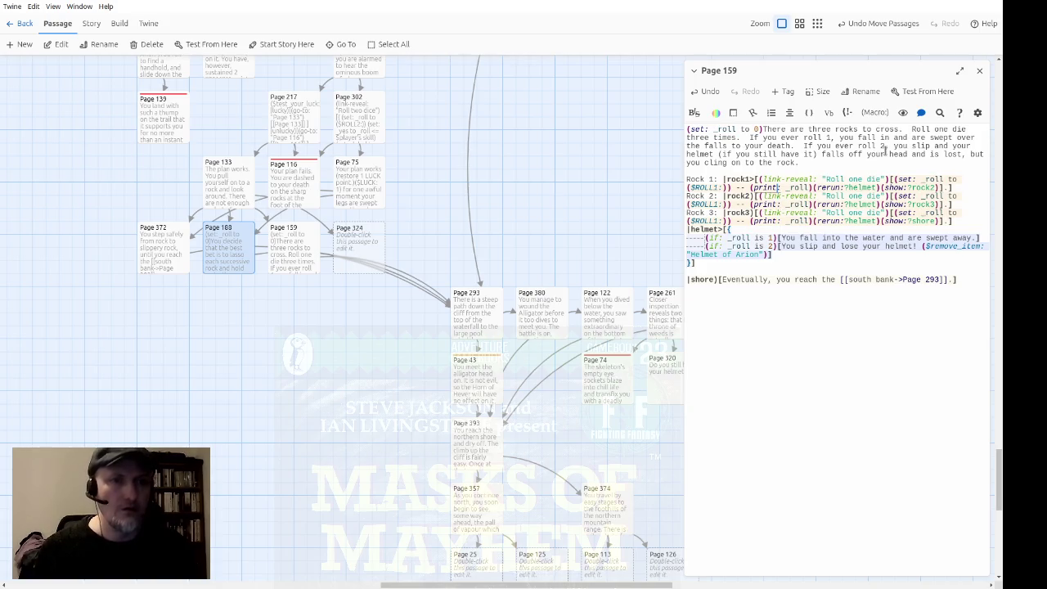
pyautogui.press('Up')
pyautogui.press('Up')
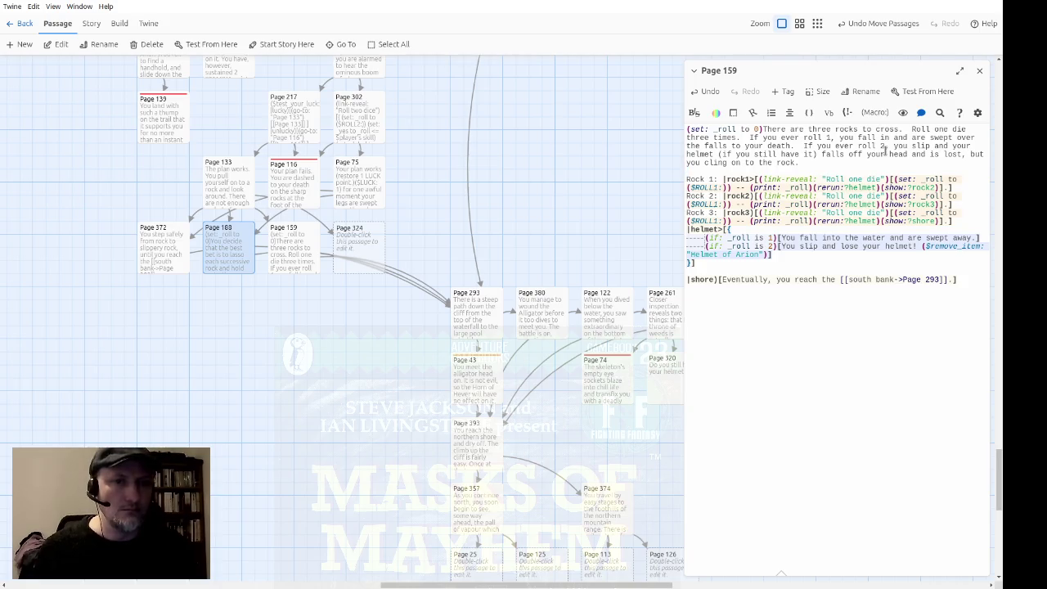
pyautogui.press('Down')
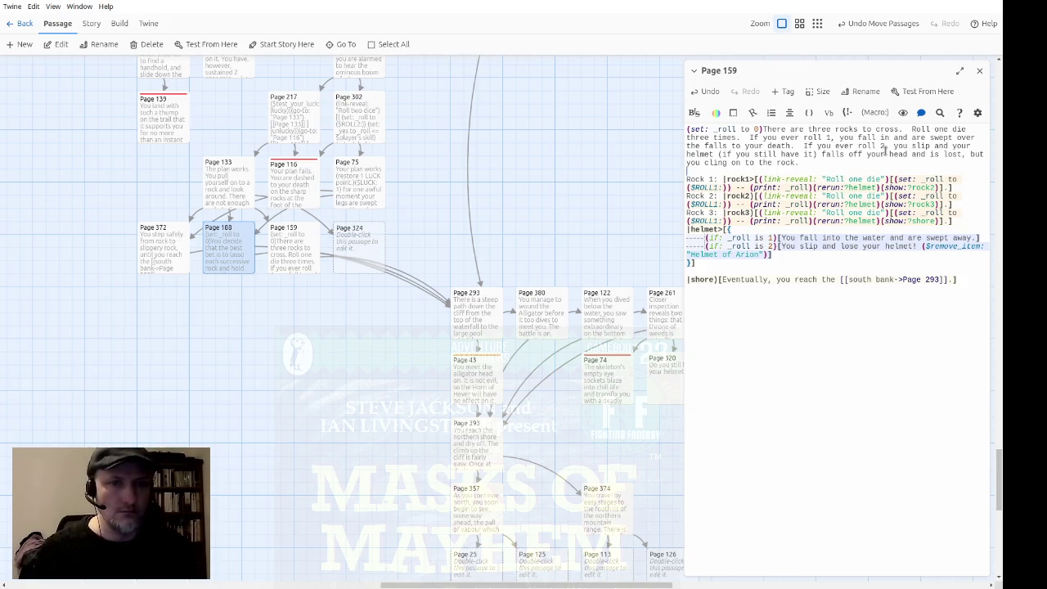
pyautogui.press('Return')
pyautogui.write('rocks>[')
pyautogui.press('Down')
pyautogui.press('Down')
pyautogui.press('Down')
pyautogui.press('End')
pyautogui.press('Return')
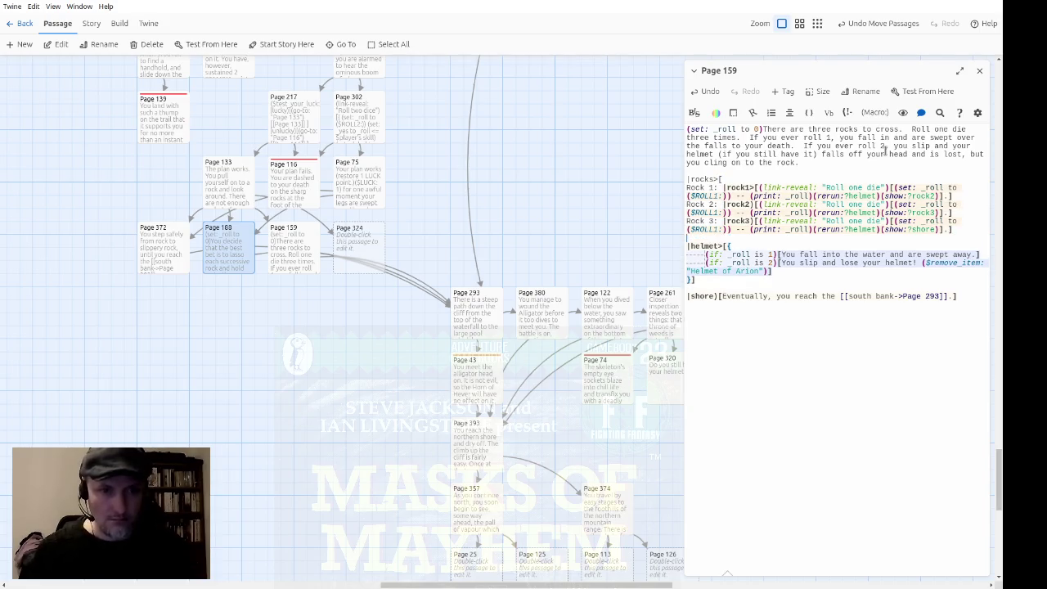
# Close the rocks hook with ']' and enlarge the Page 159 editor to fill the window
pyautogui.write(']')
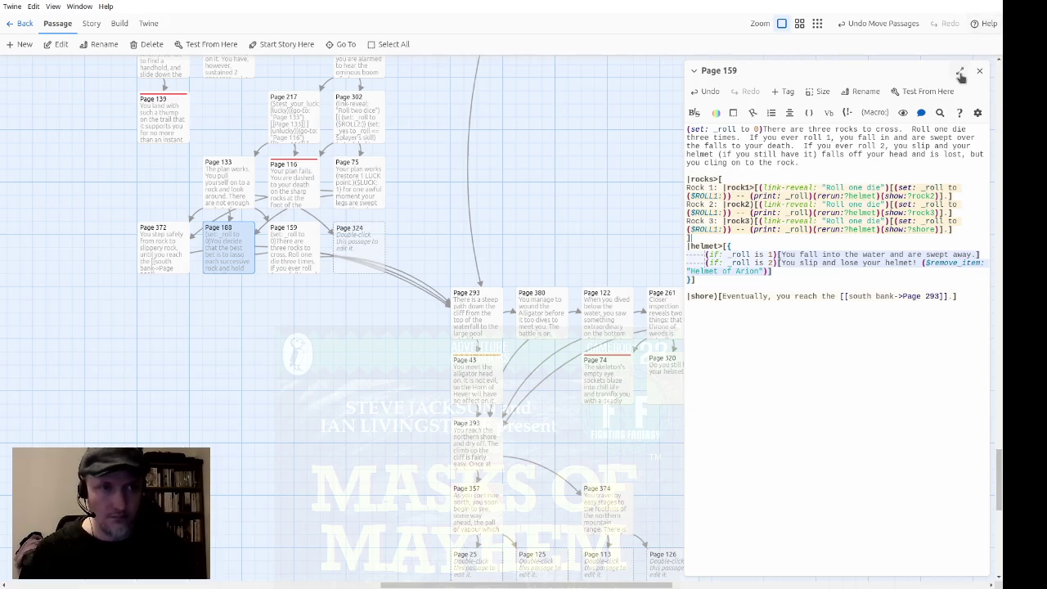
pyautogui.click(960, 70)
pyautogui.click(575, 208)
# Indent the Rock 3, Rock 2 and Rock 1 lines inside the rocks hook
pyautogui.press('Up')
pyautogui.press('Up')
pyautogui.press('Home')
pyautogui.press('Tab')
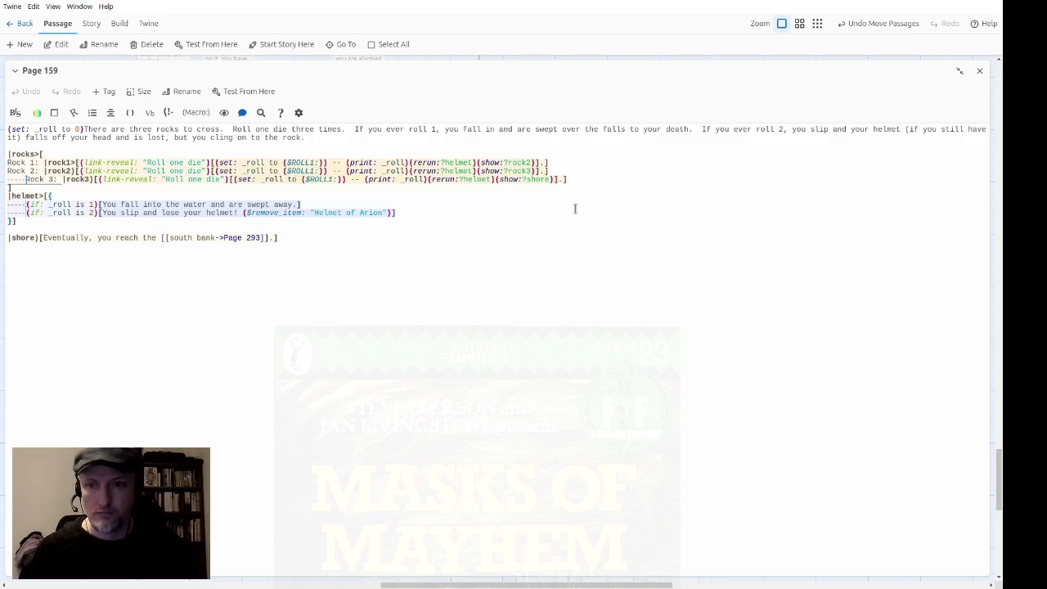
pyautogui.press('Up')
pyautogui.press('Home')
pyautogui.press('Tab')
pyautogui.press('Up')
pyautogui.press('Home')
pyautogui.press('Tab')
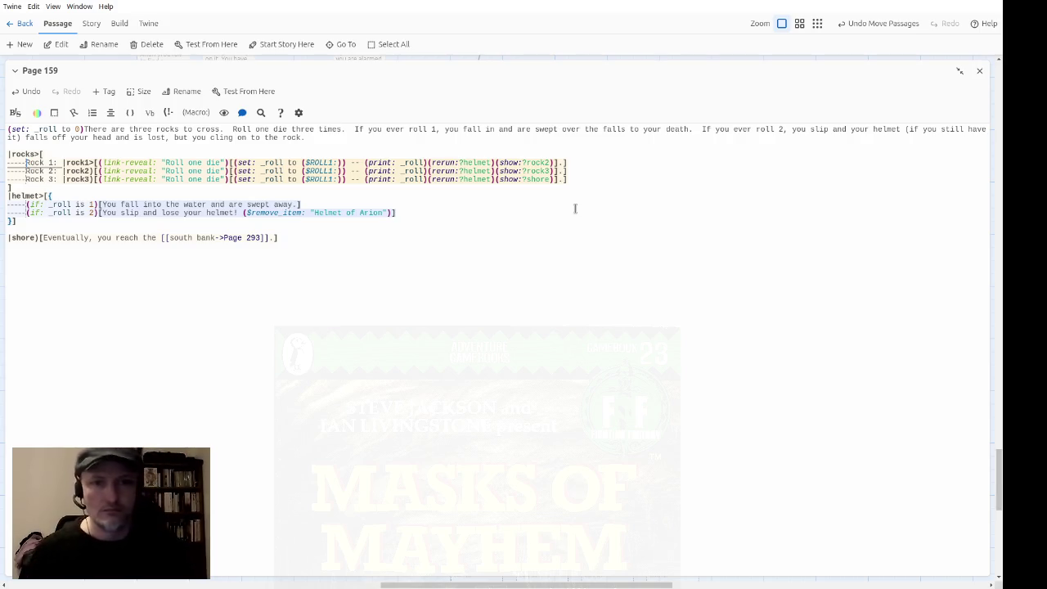
pyautogui.click(568, 207)
pyautogui.press('Up')
pyautogui.press('Up')
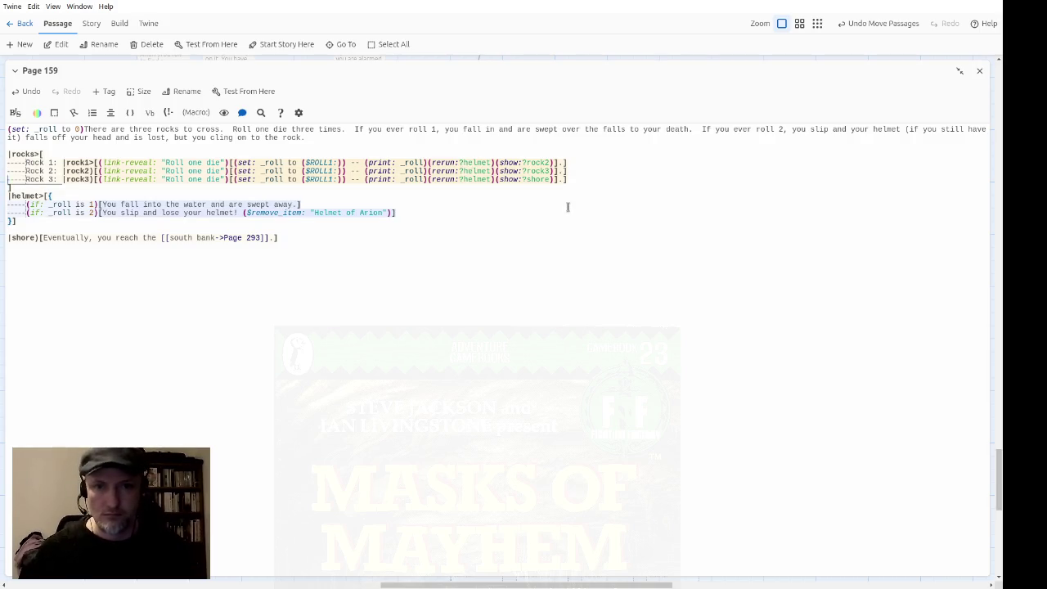
pyautogui.press('Down')
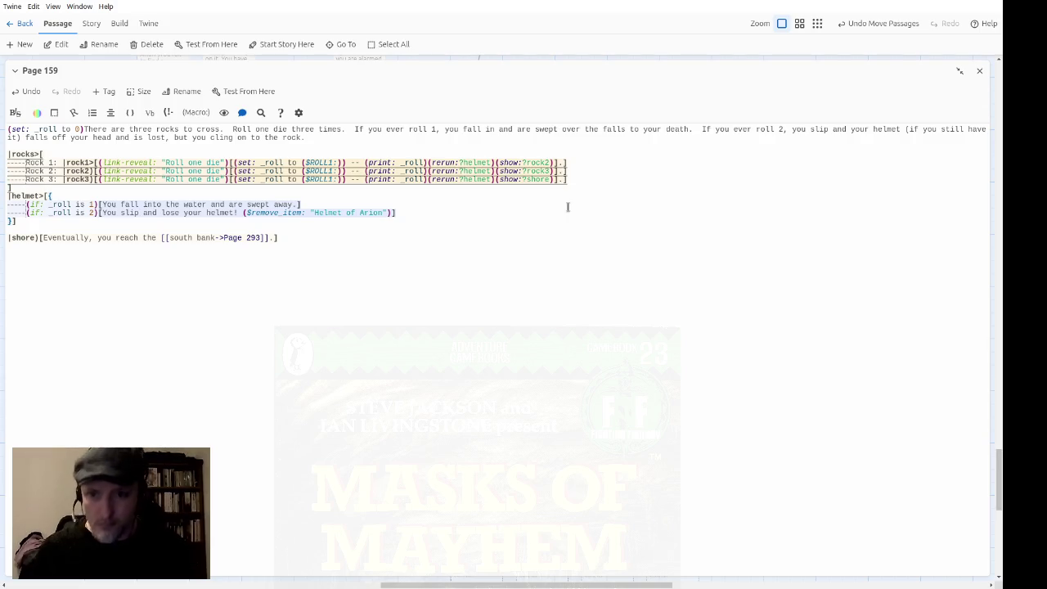